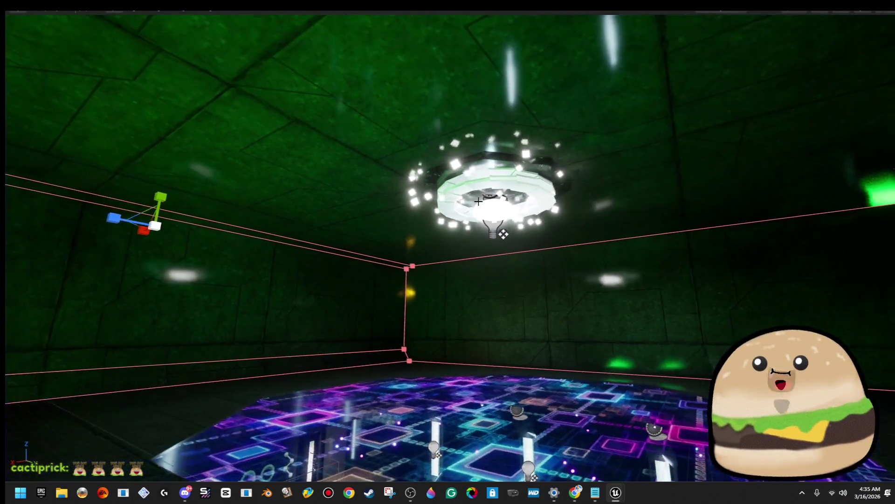
Select the green ceiling light, frame it with F, and zoom in and out.
left_click(523, 228)
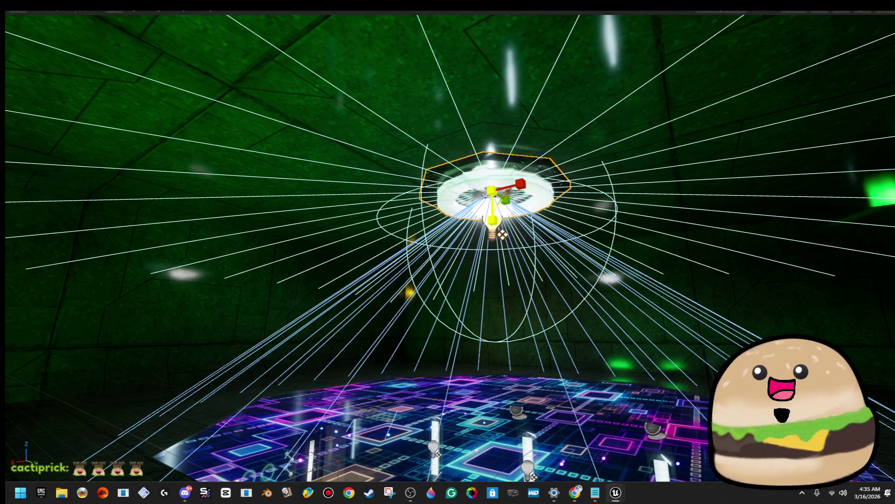
key("f")
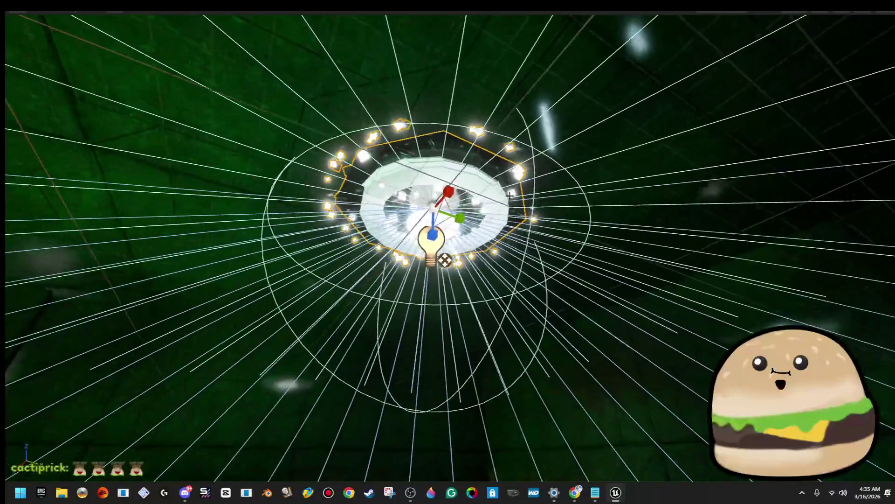
scroll(451, 207, "up", 3)
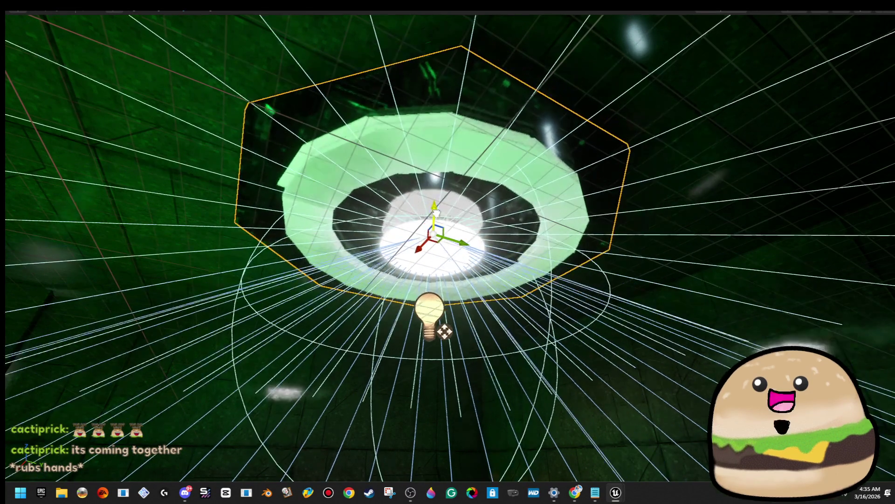
scroll(447, 252, "down", 2)
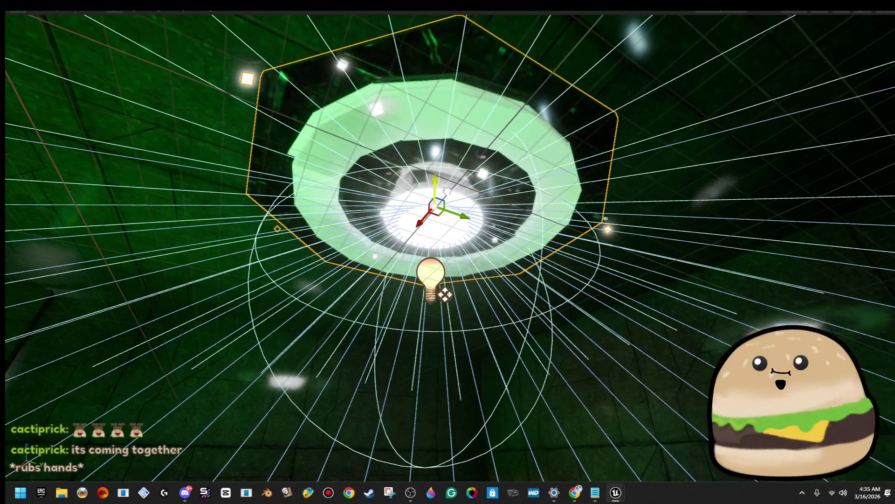
Pull back over the neon floor and start Play From Here on it.
left_click_drag(448, 252, 448, 355)
right_click(458, 170)
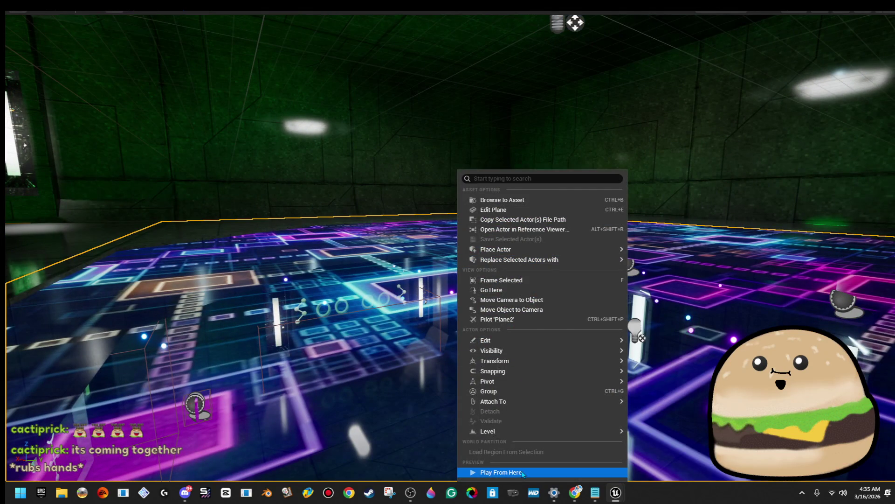
left_click(523, 473)
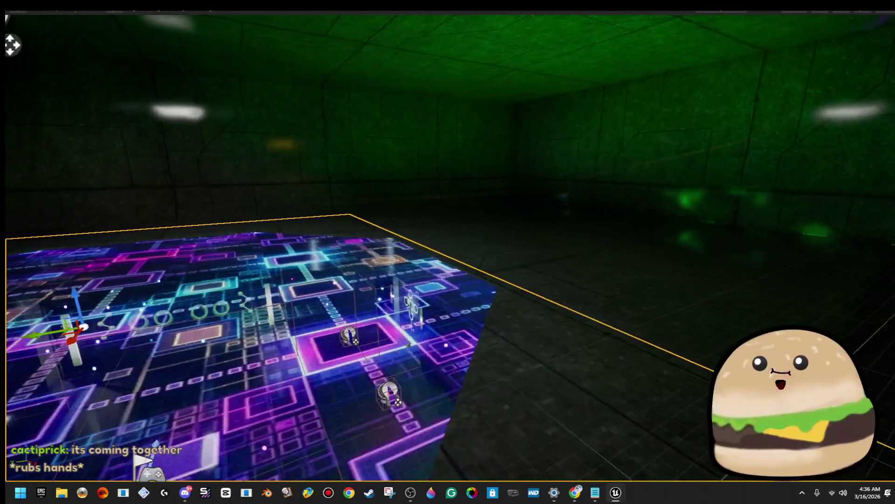
Walk around the neon floor room in play mode, then exit back to the editor viewport.
scroll(448, 252, "down", 3)
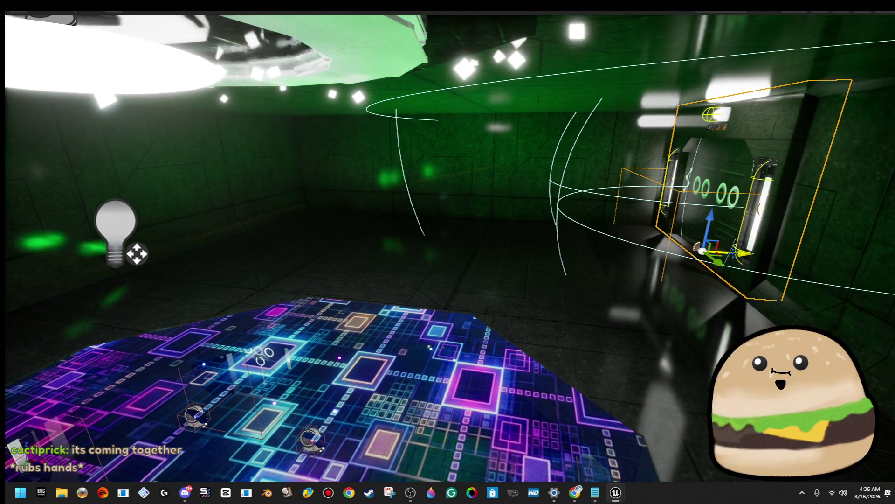
Drag the glowing door fixture out of the doorway onto the room's left wall.
mouse_move(733, 253)
left_mouse_down()
mouse_move(550, 247)
mouse_move(247, 212)
mouse_move(265, 214)
left_mouse_up()
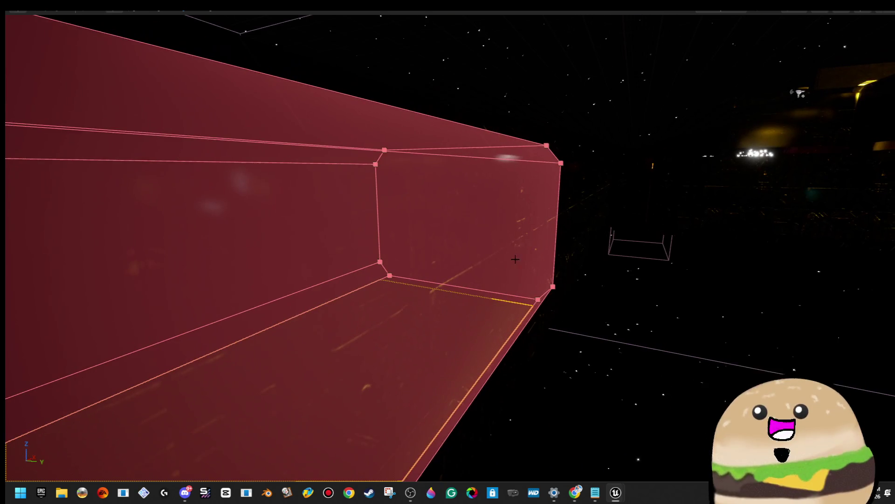
left_click(537, 204)
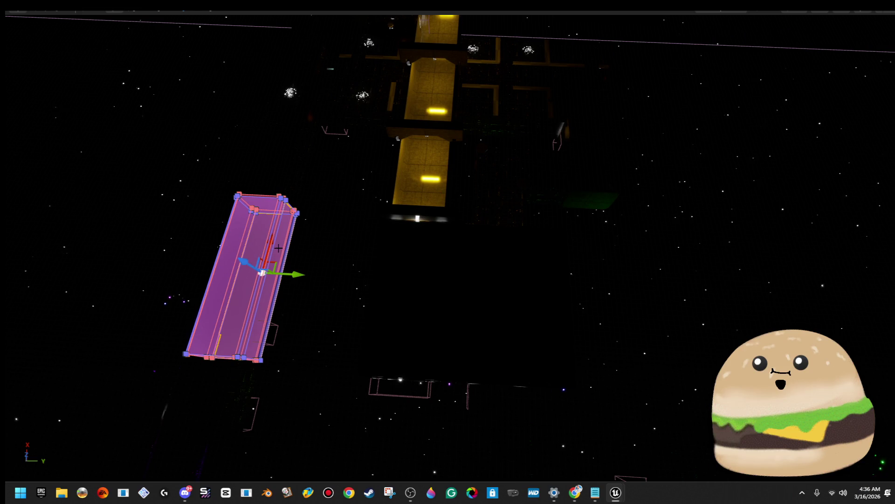
Slide the red corridor brush into the corridor and raise it.
mouse_move(297, 274)
left_mouse_down()
mouse_move(483, 272)
mouse_move(469, 274)
left_mouse_up()
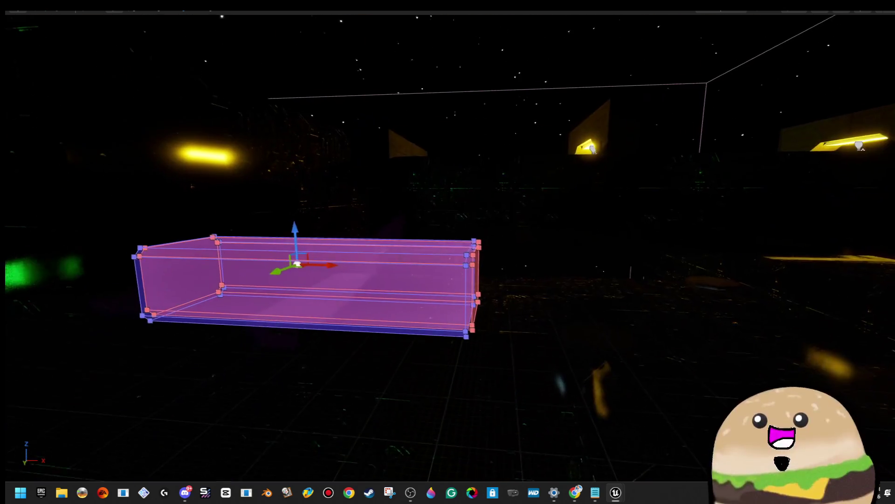
mouse_move(293, 238)
left_mouse_down()
mouse_move(321, 125)
mouse_move(317, 147)
left_mouse_up()
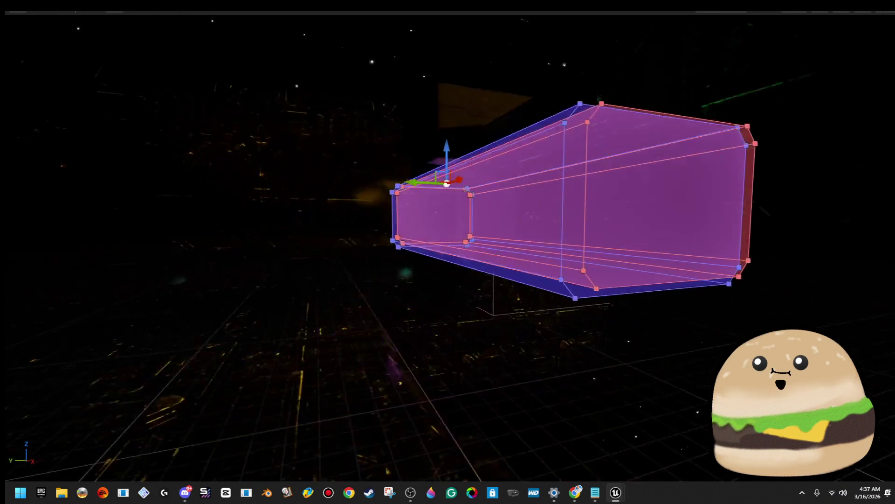
scroll(348, 147, "down", 5)
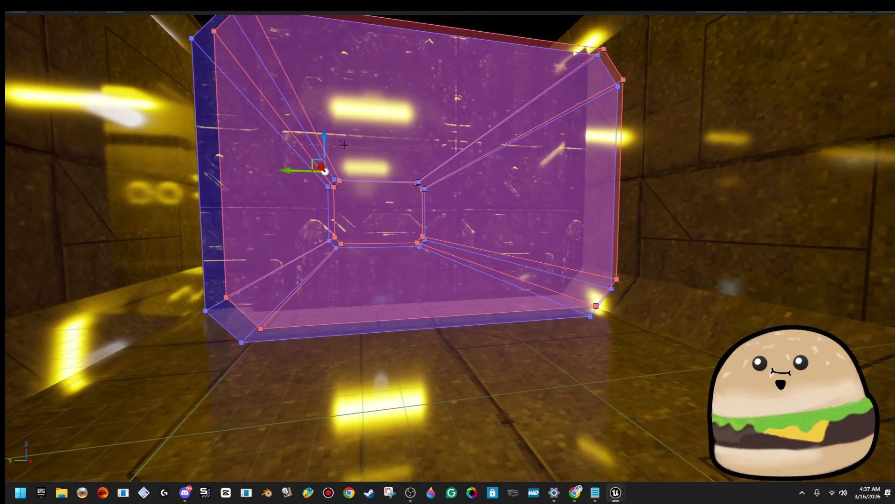
mouse_move(323, 139)
left_mouse_down()
mouse_move(338, 135)
mouse_move(329, 109)
mouse_move(343, 108)
mouse_move(343, 116)
mouse_move(340, 100)
mouse_move(312, 169)
left_mouse_up()
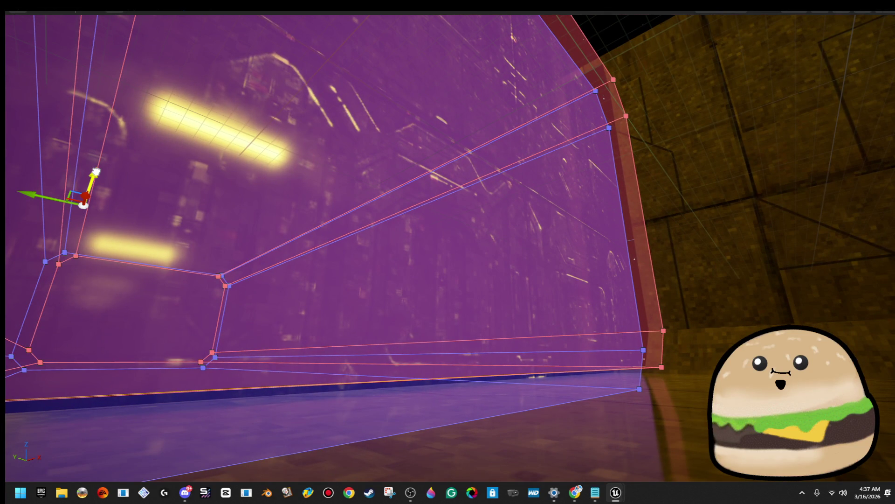
Slide the corridor brush along its length so its end meets the doorway, then deselect it.
key("e")
mouse_move(355, 257)
left_mouse_down()
mouse_move(354, 317)
mouse_move(354, 243)
mouse_move(354, 280)
mouse_move(392, 280)
mouse_move(392, 327)
mouse_move(327, 261)
left_mouse_up()
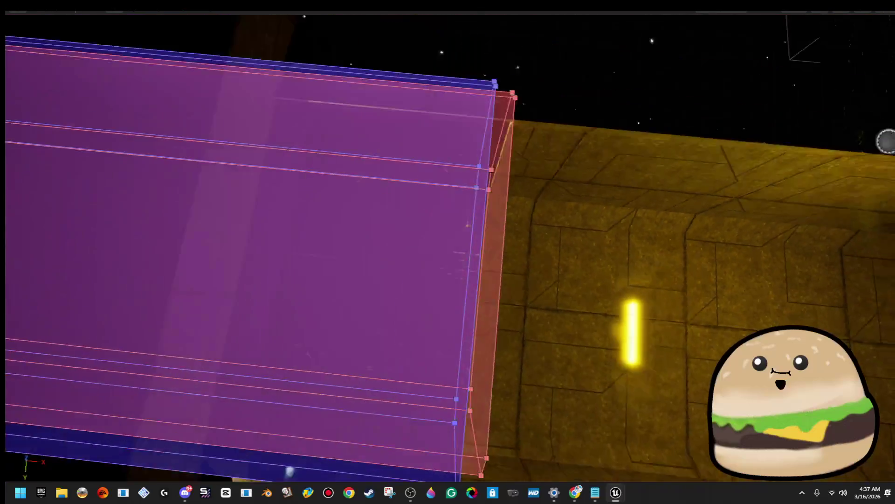
key("f")
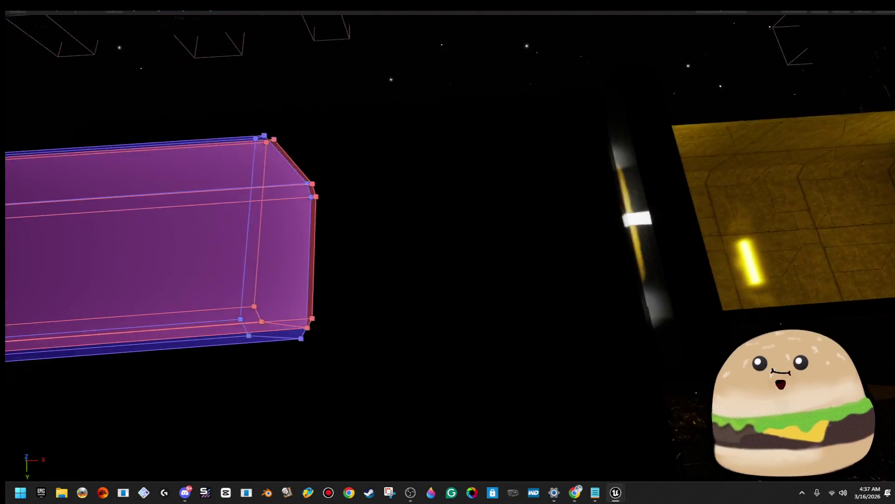
mouse_move(355, 242)
left_mouse_down()
mouse_move(355, 289)
mouse_move(382, 261)
mouse_move(363, 271)
mouse_move(336, 262)
left_mouse_up()
mouse_move(473, 172)
left_mouse_down()
mouse_move(499, 172)
mouse_move(472, 172)
left_mouse_up()
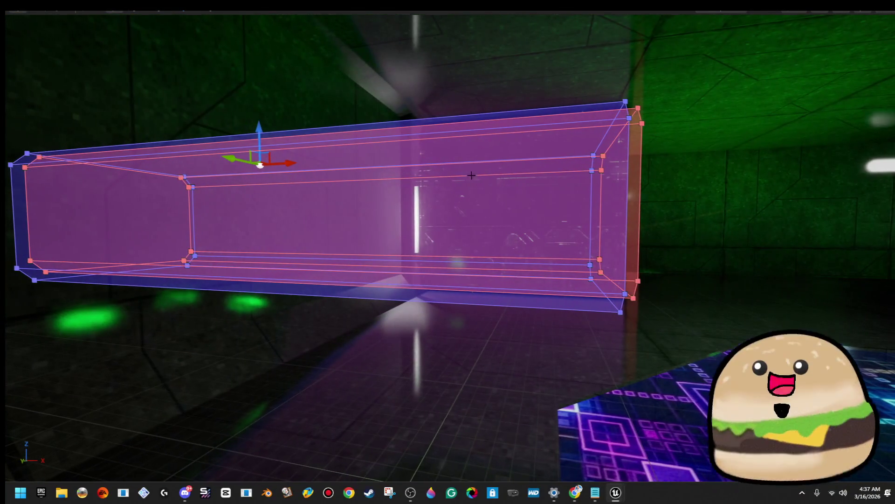
mouse_move(281, 163)
left_mouse_down()
mouse_move(173, 169)
mouse_move(369, 191)
mouse_move(341, 140)
mouse_move(310, 147)
left_mouse_up()
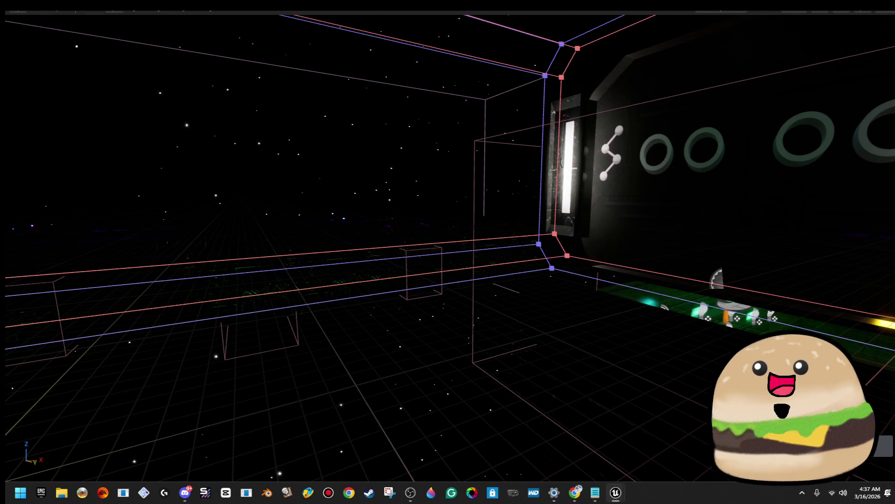
left_click(508, 211)
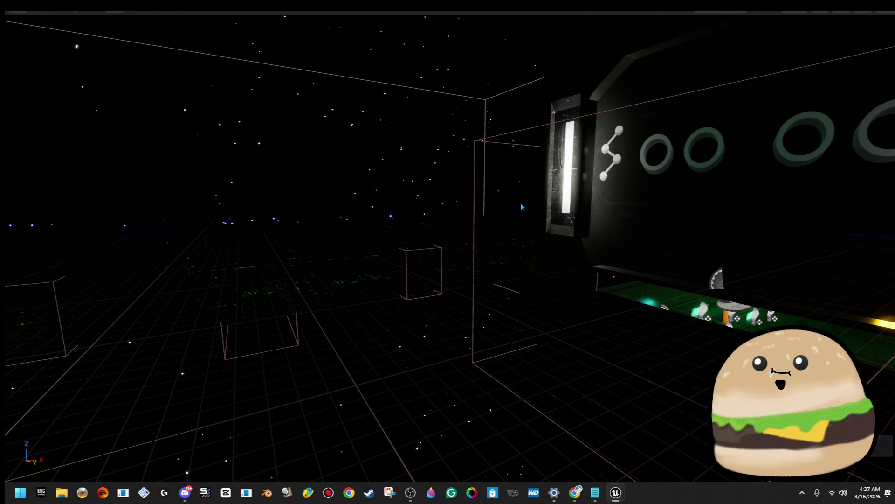
Switch the viewport view mode to Wireframe.
left_click(738, 13)
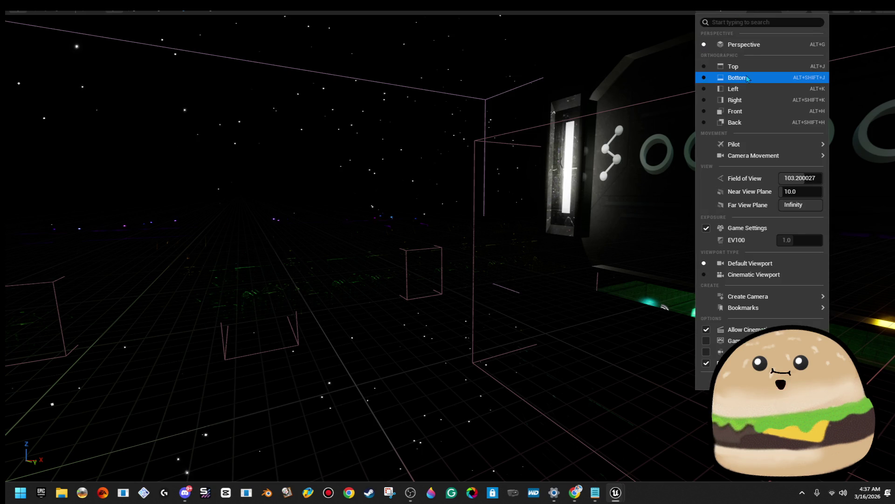
left_click(792, 13)
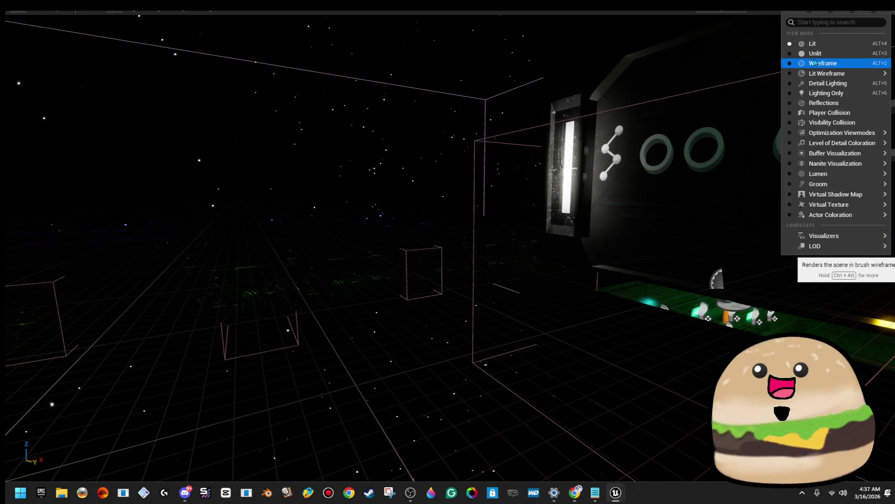
left_click(814, 63)
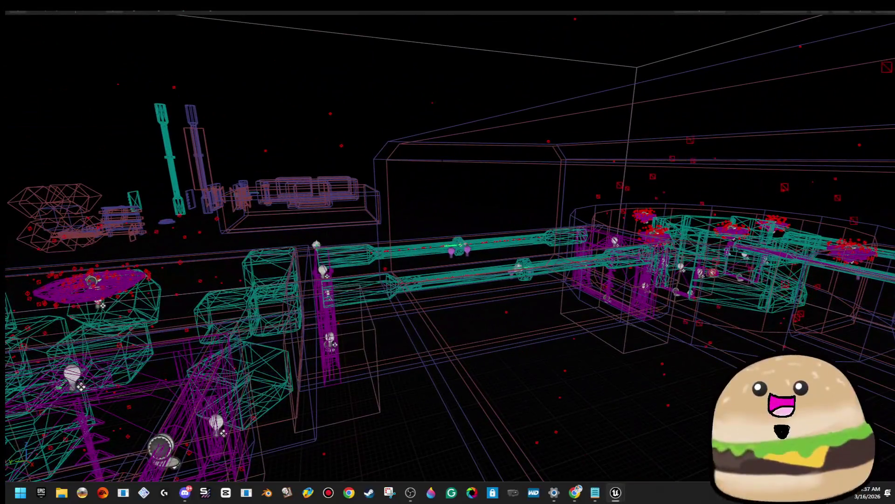
Select the red corridor volume, undo a trial move of it, and delete it.
left_click(442, 158)
left_click_drag(443, 158, 367, 177)
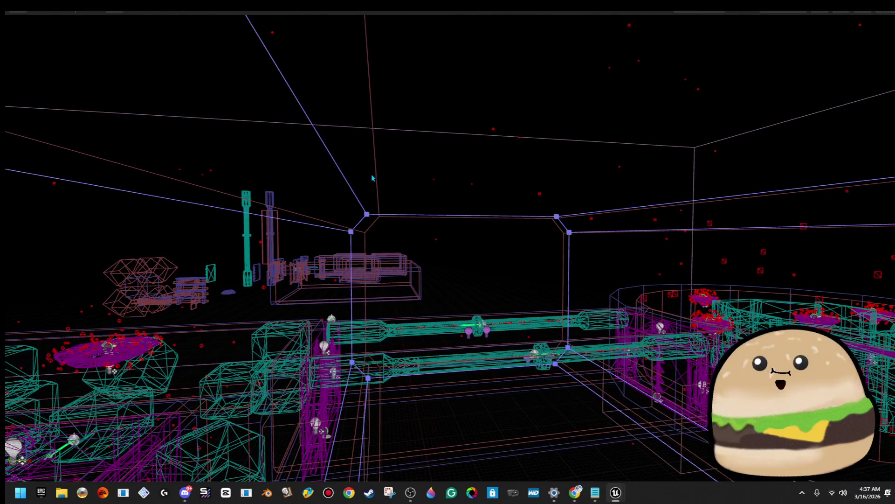
left_click(318, 217)
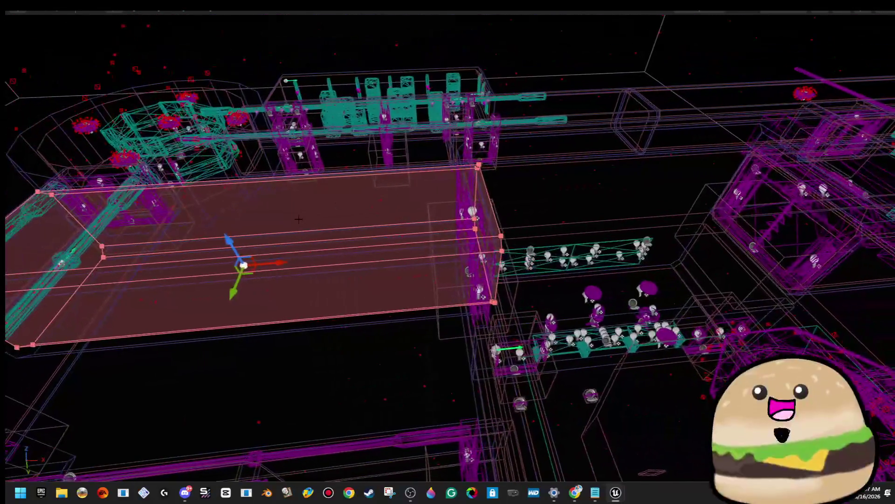
mouse_move(278, 264)
left_mouse_down()
mouse_move(430, 249)
mouse_move(343, 254)
left_mouse_up()
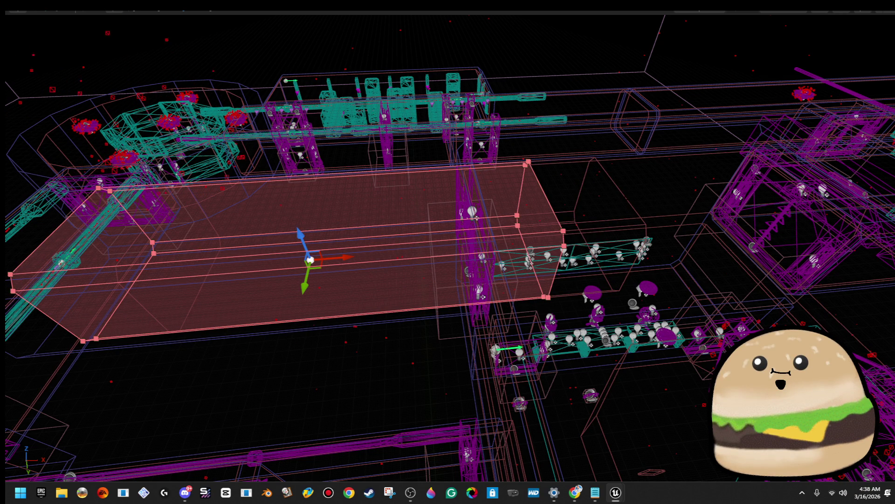
key("ctrl+z")
key("Delete")
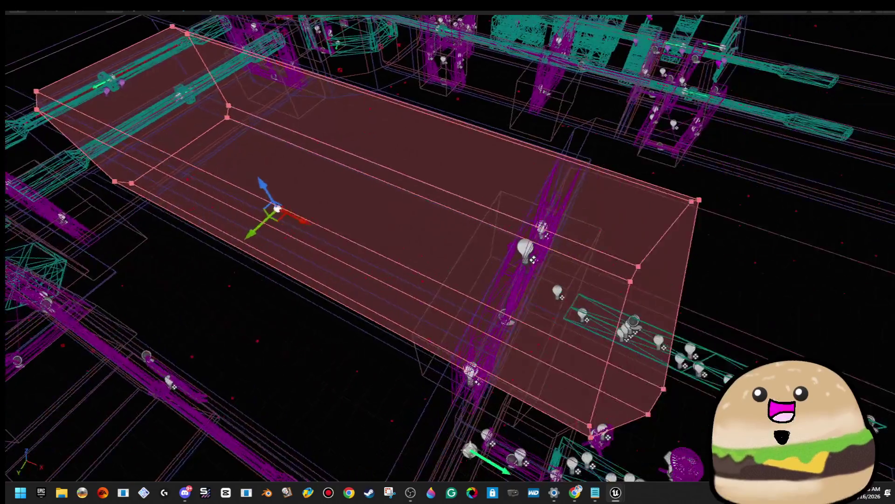
Inspect the red brush's long and lower faces and the purple structure, then exit fullscreen with F11.
left_click_drag(378, 291, 335, 286)
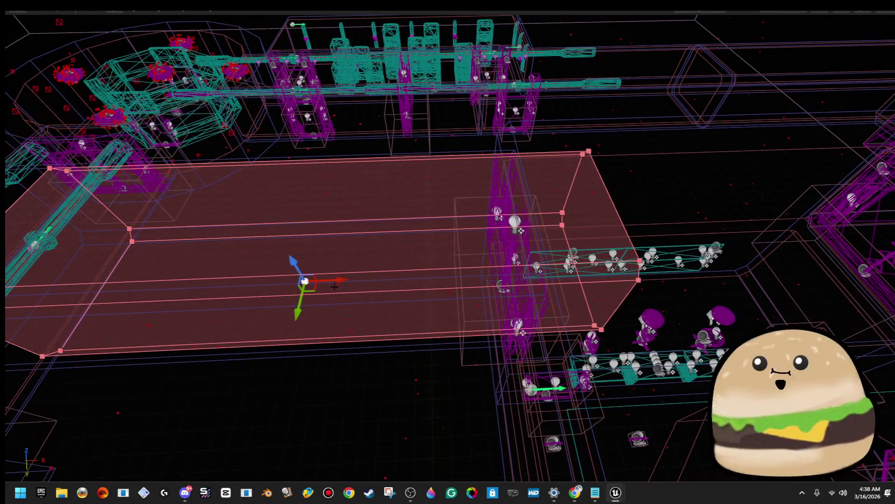
left_click(342, 281)
left_click(328, 329)
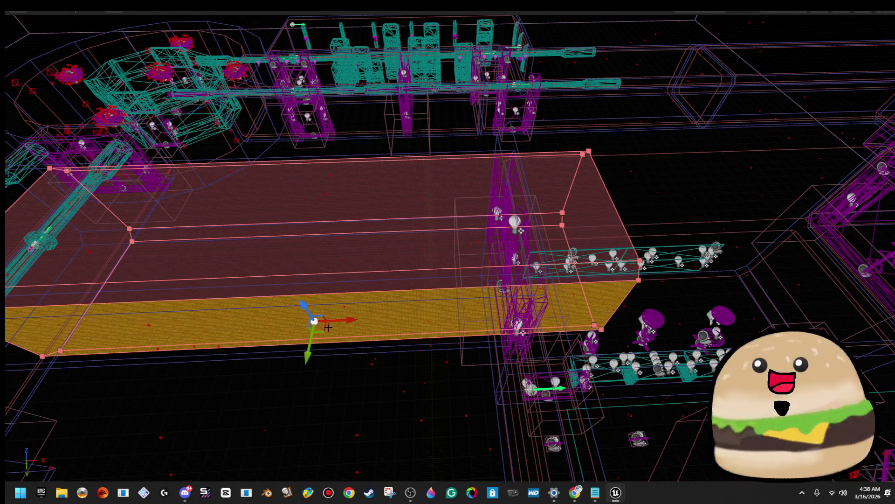
mouse_move(328, 329)
left_mouse_down()
mouse_move(329, 289)
mouse_move(373, 336)
mouse_move(336, 312)
mouse_move(354, 303)
mouse_move(336, 312)
mouse_move(350, 251)
mouse_move(401, 264)
mouse_move(387, 239)
mouse_move(340, 207)
mouse_move(292, 214)
left_mouse_up()
left_click_drag(485, 198, 504, 196)
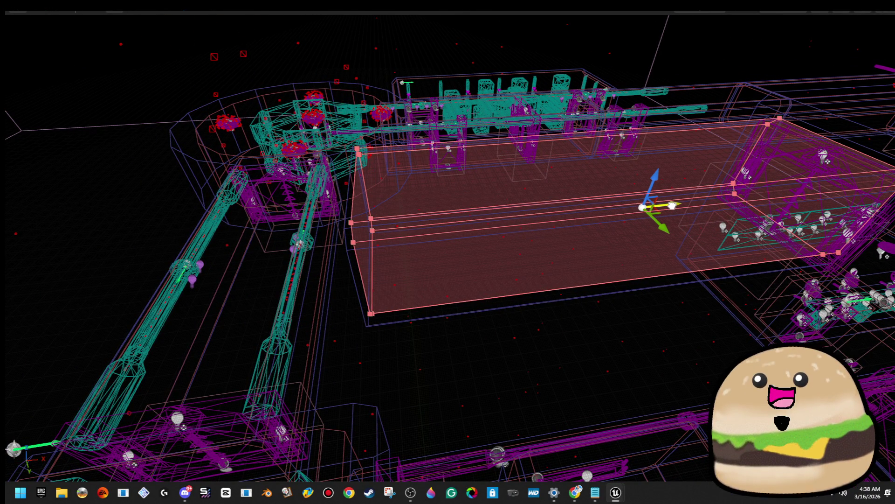
mouse_move(634, 339)
left_mouse_down()
mouse_move(606, 339)
mouse_move(635, 339)
left_mouse_up()
left_click_drag(448, 252, 485, 252)
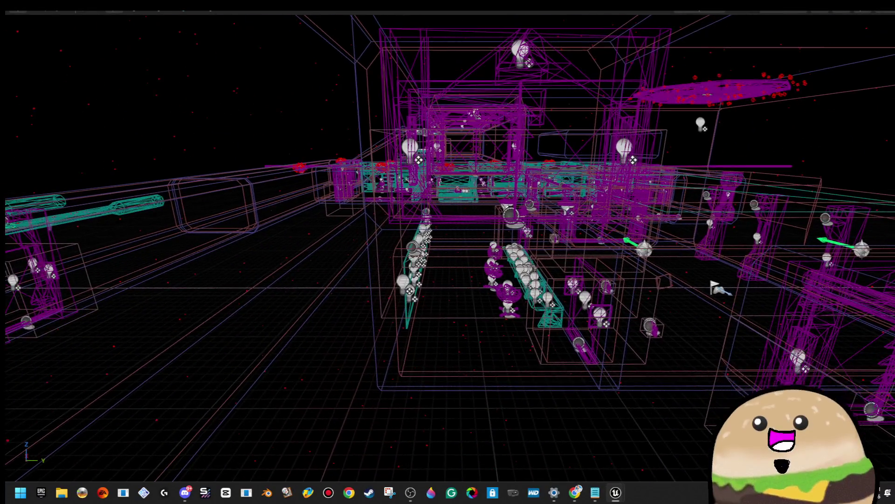
key("F11")
left_click(521, 55)
Return to Lit shading and shift white_ship_double_doors10 slightly sideways.
left_click(532, 92)
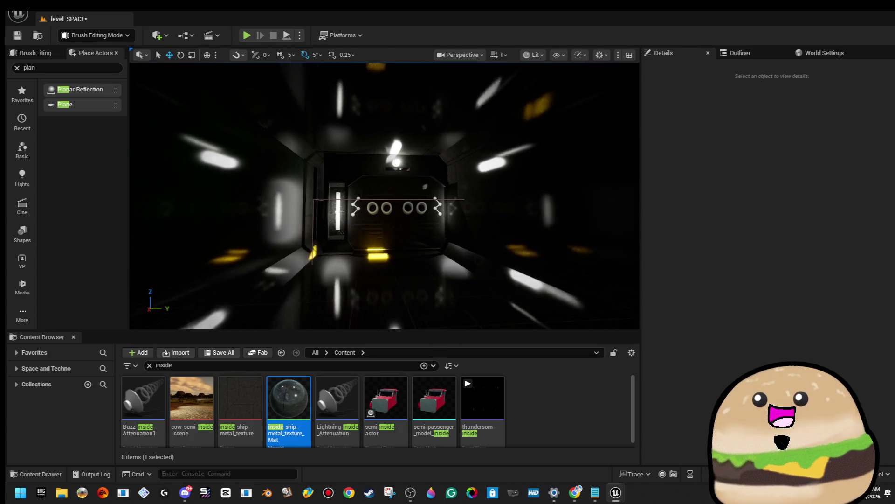
left_click(428, 195)
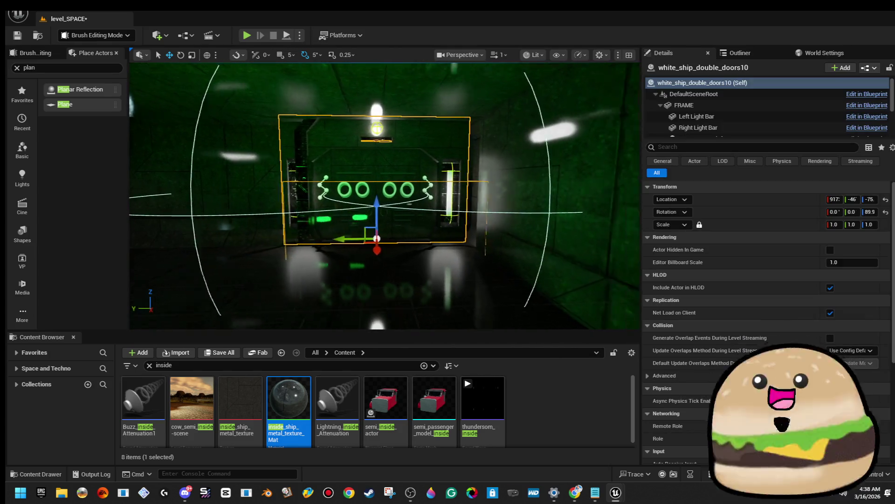
left_click_drag(331, 253, 389, 255)
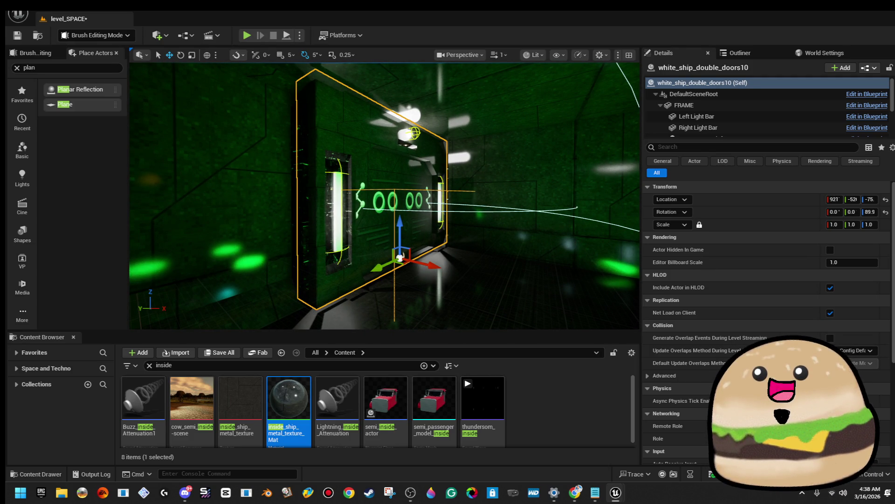
Select the doorway and green tunnel cylinder brushes and check the surface selection options.
left_click(303, 243)
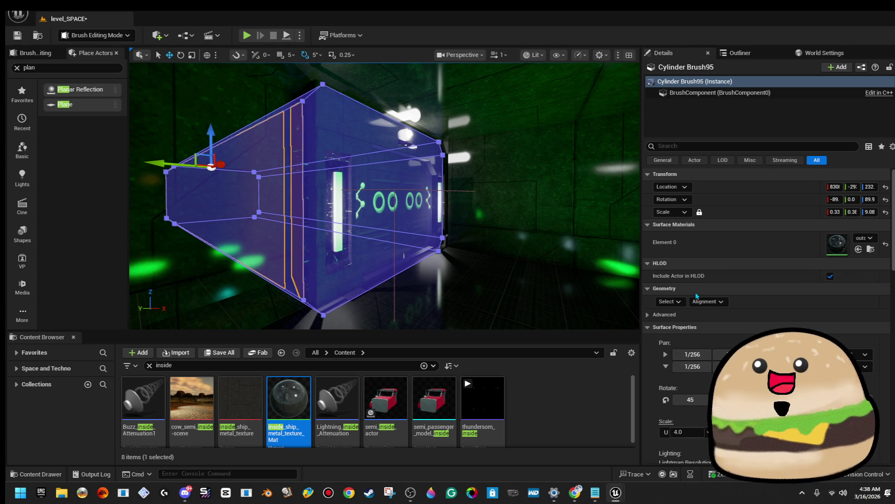
left_click(671, 302)
left_click(704, 330)
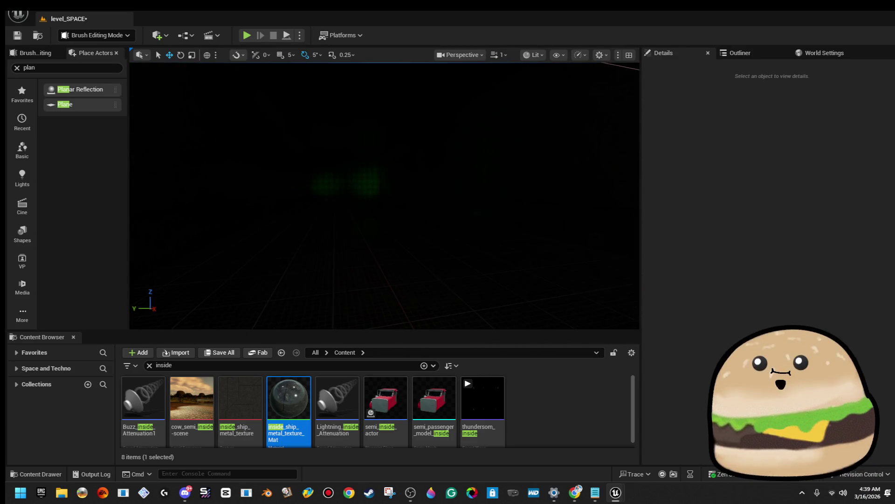
left_click(328, 154)
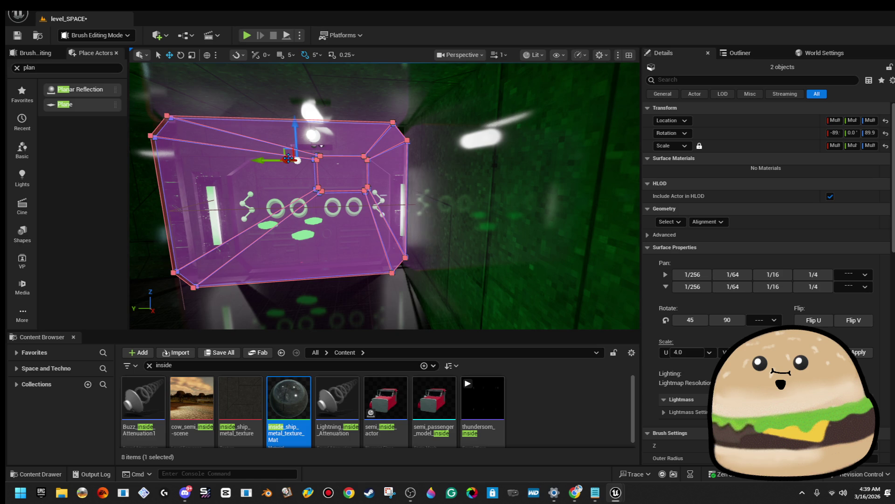
key("Escape")
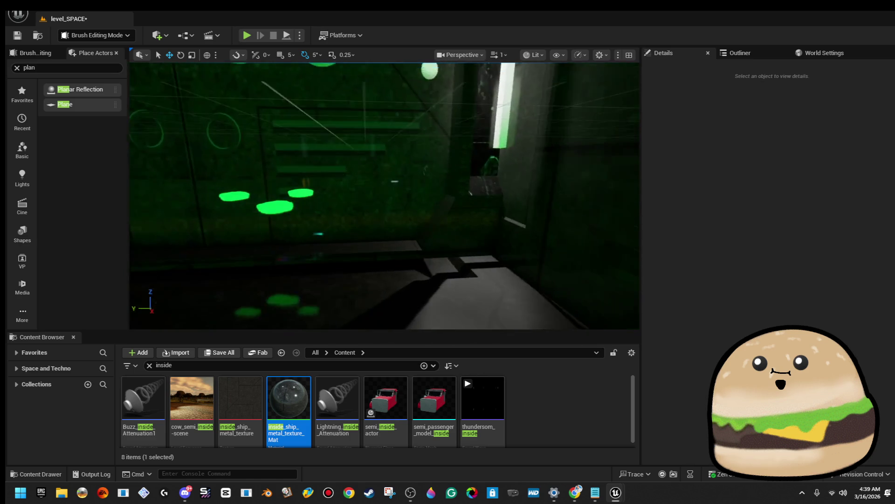
Nudge the double doors back slightly, deselect them, and view the whole room.
left_click(335, 183)
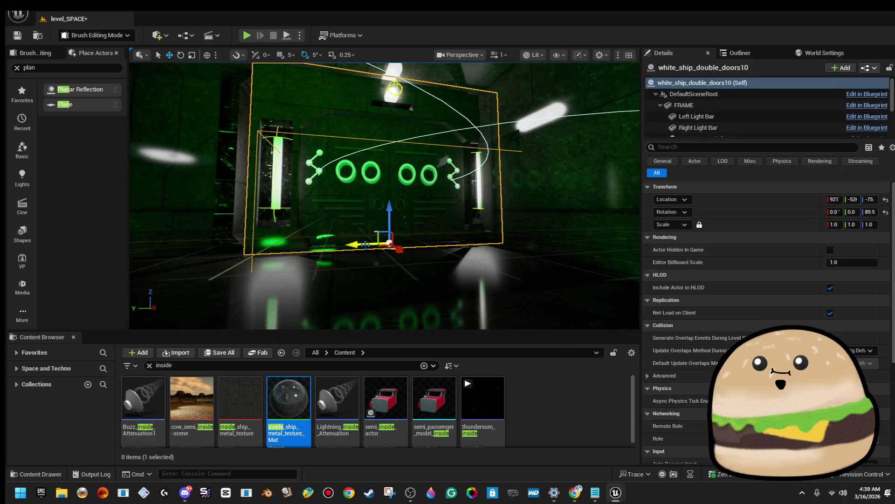
left_click_drag(366, 245, 352, 246)
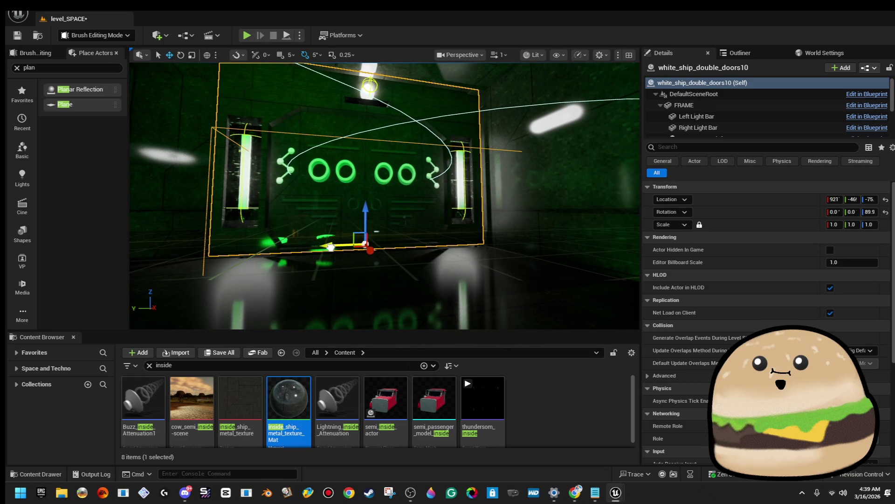
key("Escape")
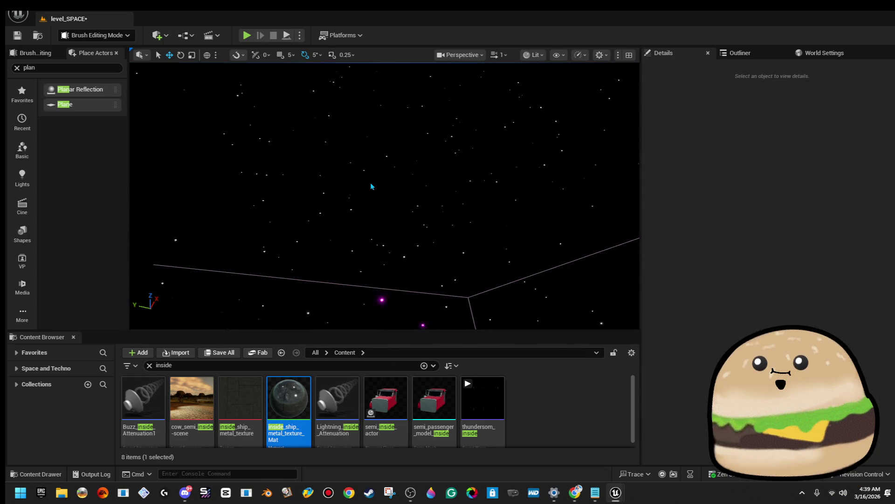
left_click_drag(592, 165, 592, 165)
right_click(393, 219)
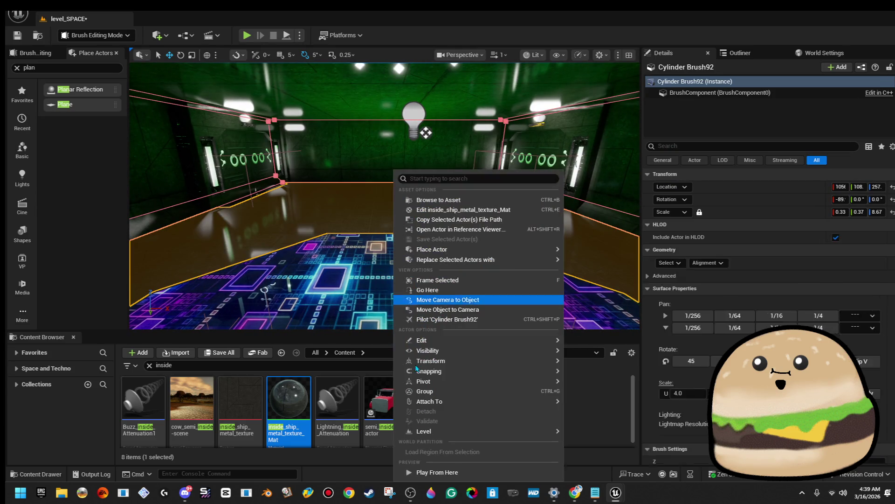
Run a Play From Here test in the green room, then end it with Esc.
left_click(446, 473)
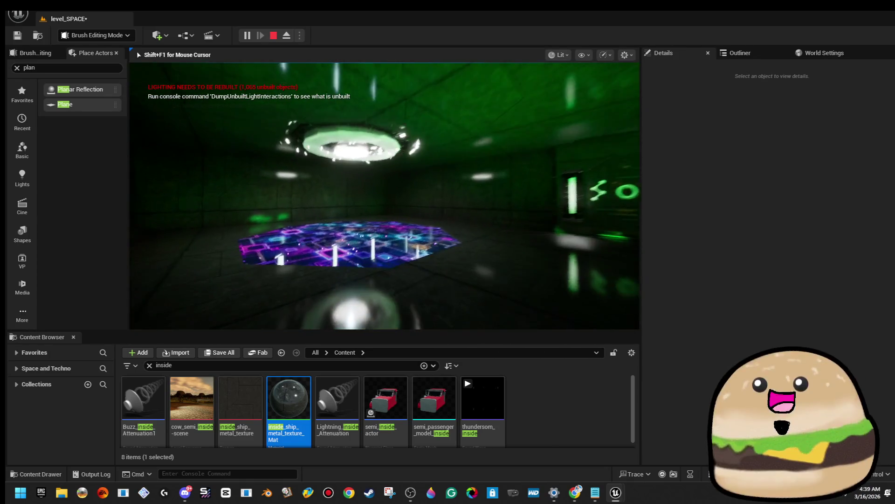
key("Escape")
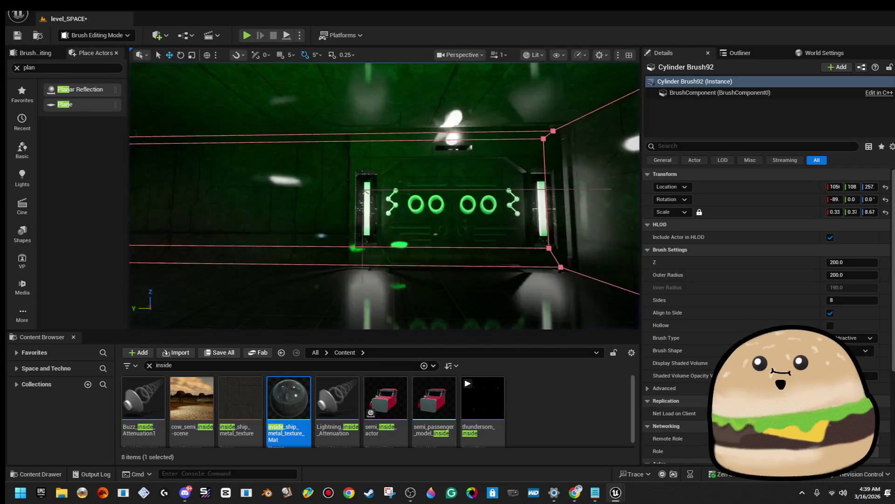
Select both cylinder brushes, rotate them 35 degrees, and switch to Wireframe.
left_click_drag(434, 232, 410, 221)
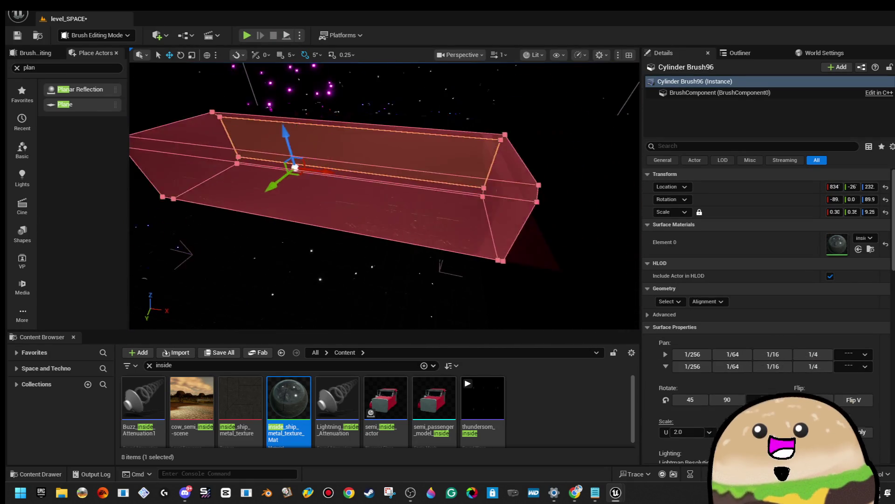
left_click(423, 188, "ctrl")
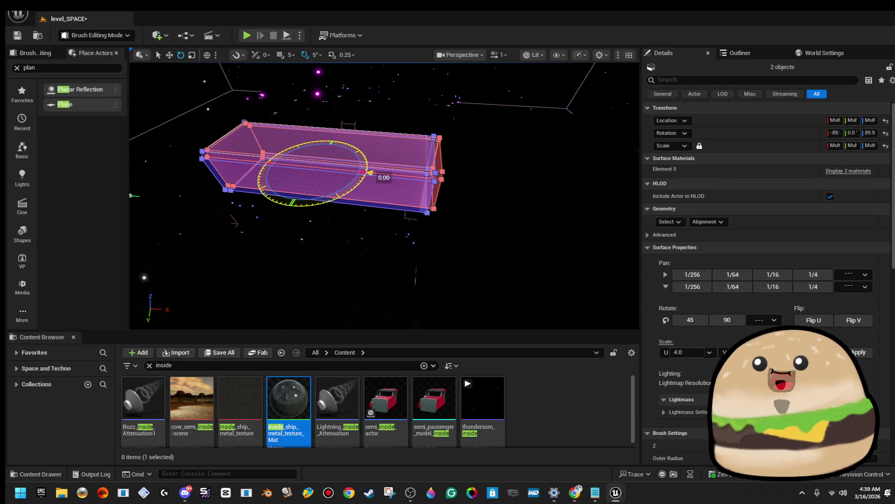
left_click_drag(370, 173, 368, 154)
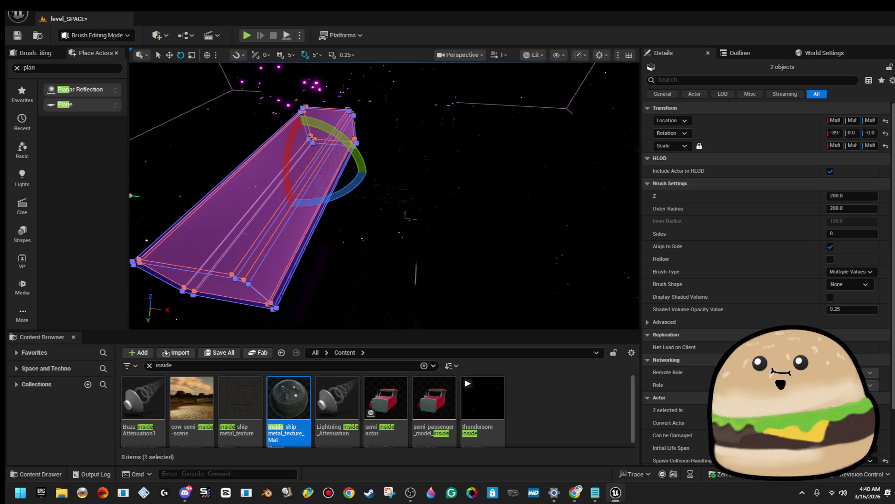
left_click(535, 55)
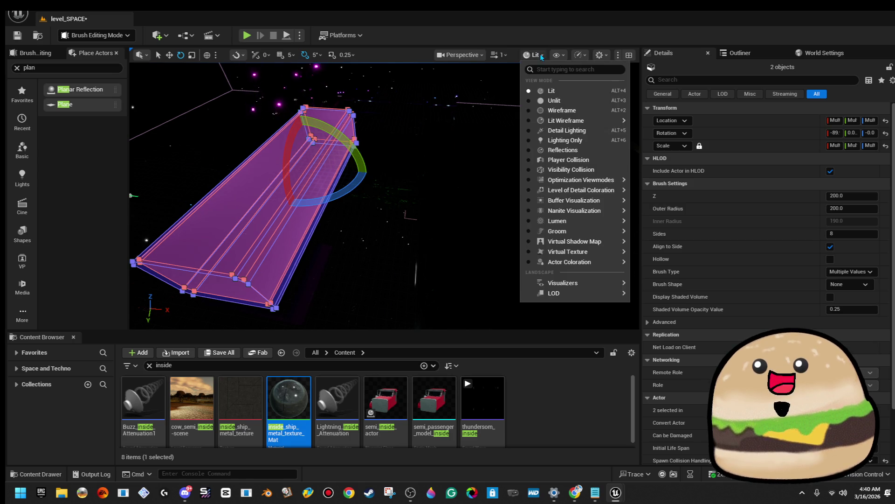
left_click(577, 116)
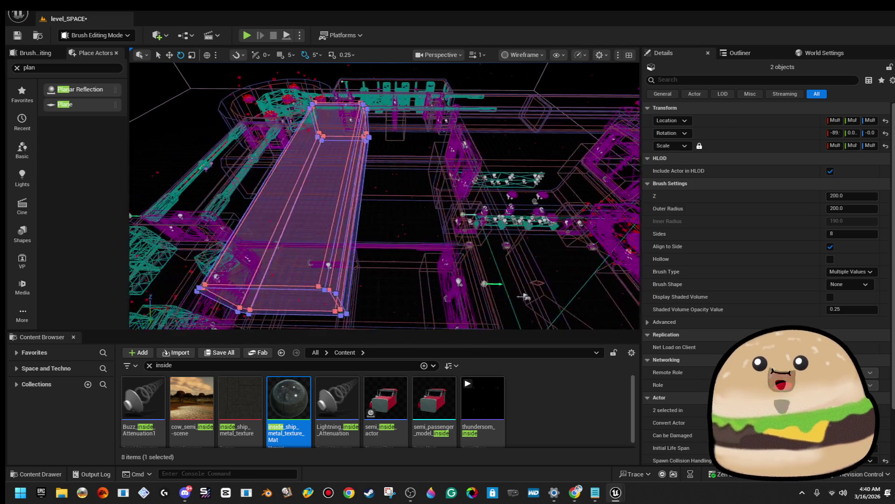
Slide the two brushes along X and reposition them up and to the side.
left_click_drag(471, 165, 359, 164)
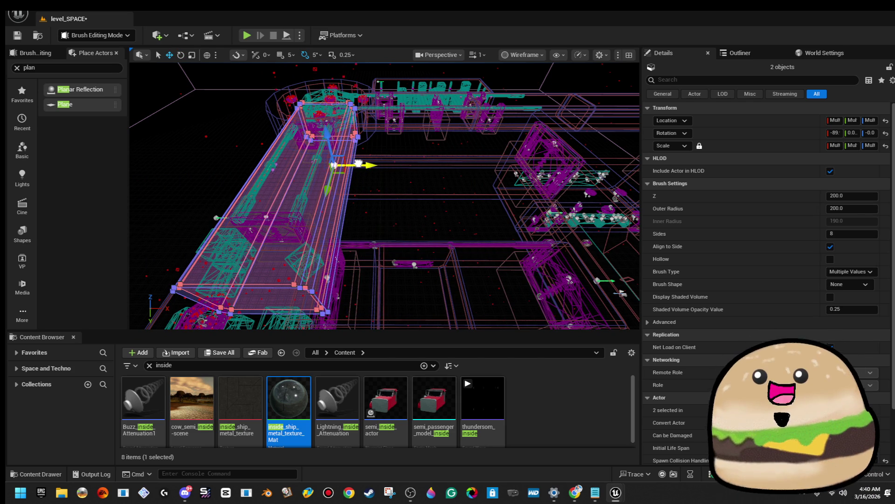
mouse_move(444, 189)
left_mouse_down()
mouse_move(458, 227)
mouse_move(419, 232)
left_mouse_up()
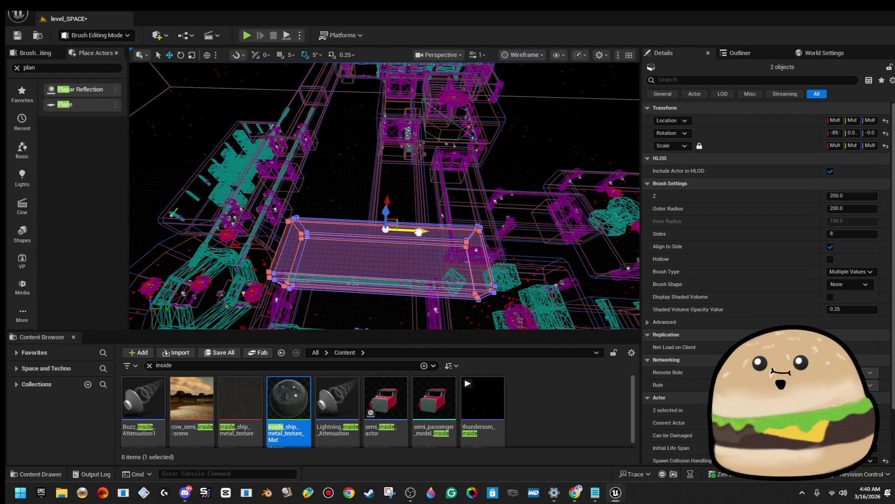
mouse_move(396, 191)
left_mouse_down()
mouse_move(404, 221)
mouse_move(522, 209)
mouse_move(484, 206)
mouse_move(504, 147)
mouse_move(466, 158)
left_mouse_up()
key("e")
left_click_drag(450, 225, 471, 171)
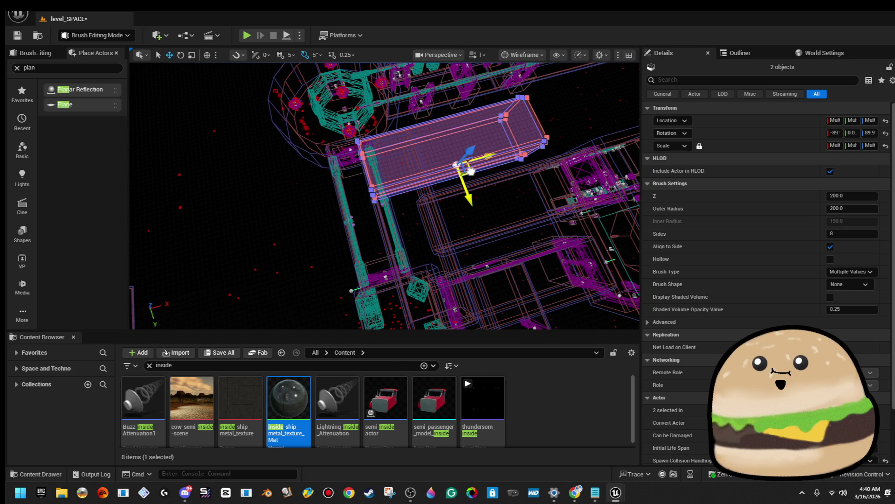
mouse_move(471, 172)
left_mouse_down()
mouse_move(415, 189)
mouse_move(405, 182)
mouse_move(415, 182)
mouse_move(294, 202)
mouse_move(461, 214)
left_mouse_up()
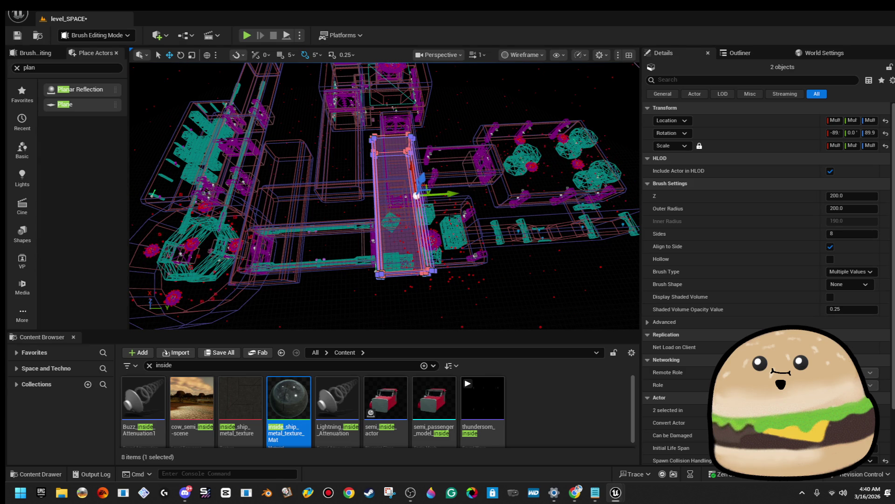
Rotate the brushes about 90 degrees and move them into line with the corridors.
mouse_move(462, 214)
left_mouse_down()
mouse_move(382, 196)
mouse_move(327, 203)
left_mouse_up()
key("e")
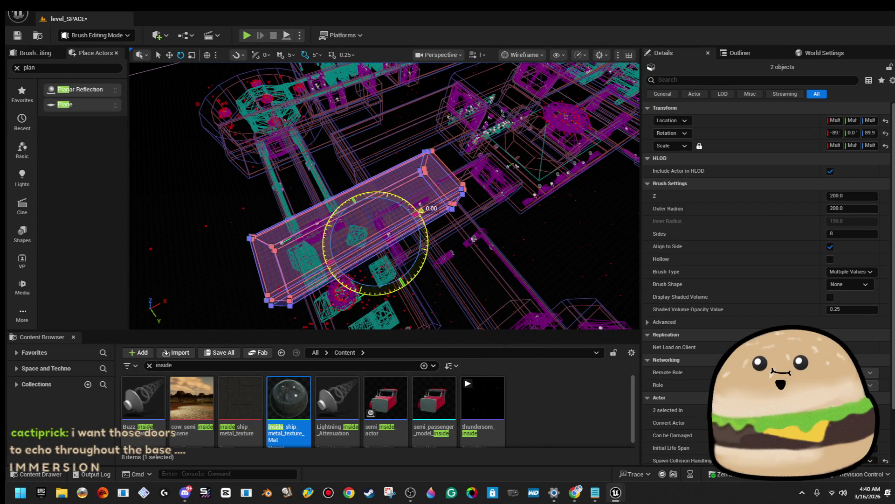
mouse_move(421, 210)
left_mouse_down()
mouse_move(401, 196)
mouse_move(355, 197)
left_mouse_up()
left_click_drag(355, 197, 327, 205)
key("w")
mouse_move(382, 208)
left_mouse_down()
mouse_move(446, 223)
mouse_move(487, 249)
mouse_move(448, 238)
mouse_move(455, 249)
left_mouse_up()
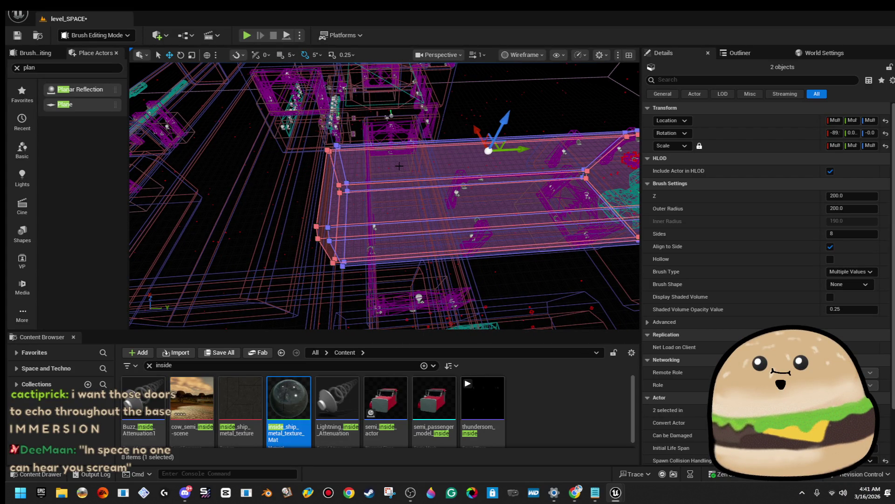
Clear the selection and view the new corridor section from another angle.
scroll(398, 168, "down", 10)
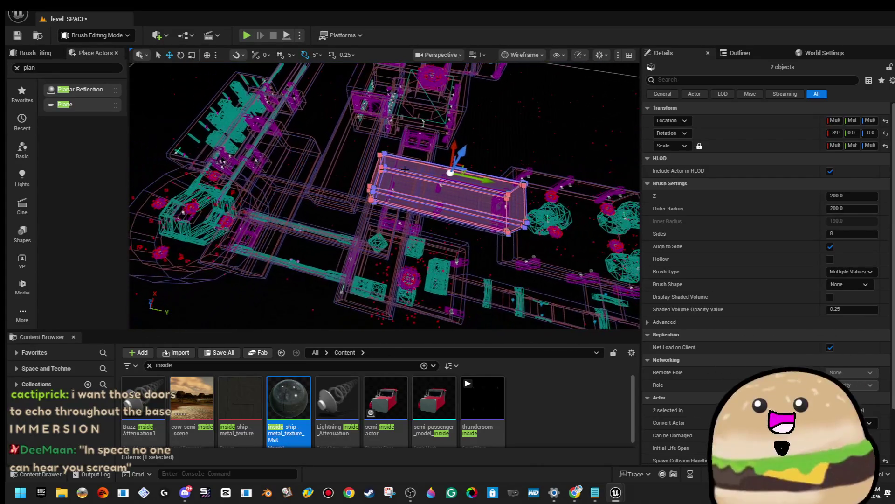
key("Escape")
mouse_move(404, 169)
left_mouse_down()
mouse_move(450, 122)
mouse_move(459, 84)
mouse_move(446, 91)
mouse_move(446, 55)
left_mouse_up()
left_click(521, 56)
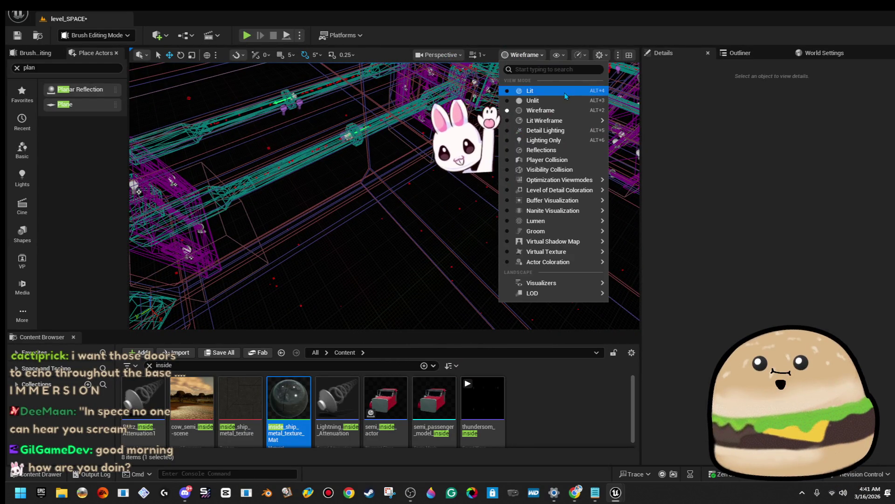
Switch to Unlit view and delete the cylinder brush surrounding the doors.
left_click(518, 92)
left_click(541, 56)
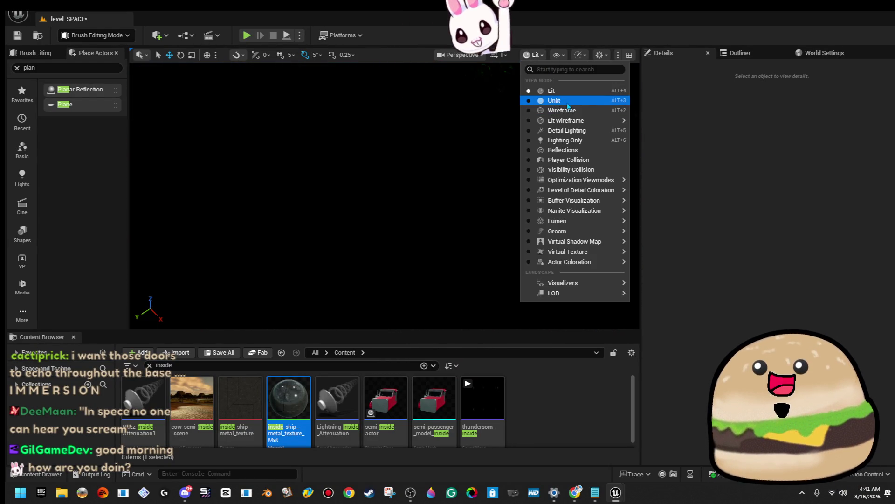
left_click(549, 98)
left_click_drag(384, 196, 385, 187)
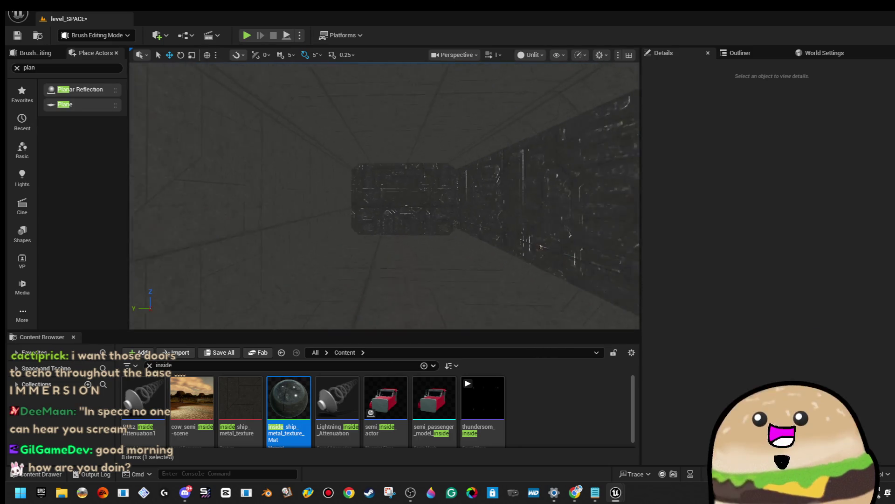
left_click(423, 160)
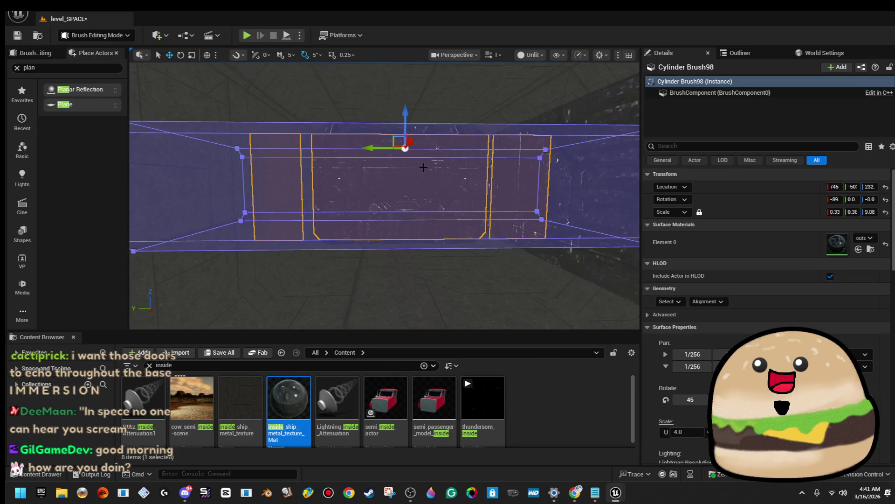
mouse_move(384, 196)
left_mouse_down()
mouse_move(384, 177)
mouse_move(401, 178)
mouse_move(380, 177)
mouse_move(369, 191)
left_mouse_up()
left_click_drag(445, 106, 475, 166)
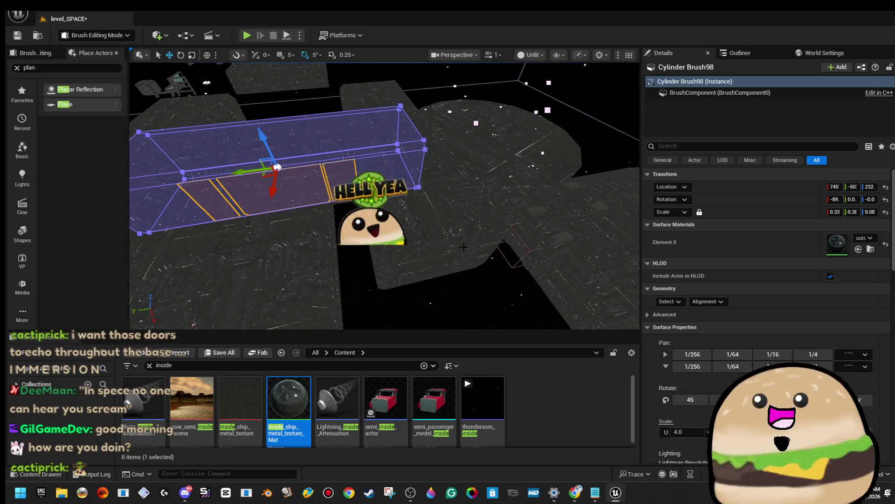
key("Delete")
In Wireframe view, select and delete the red Cylinder Brush99.
left_click(459, 232)
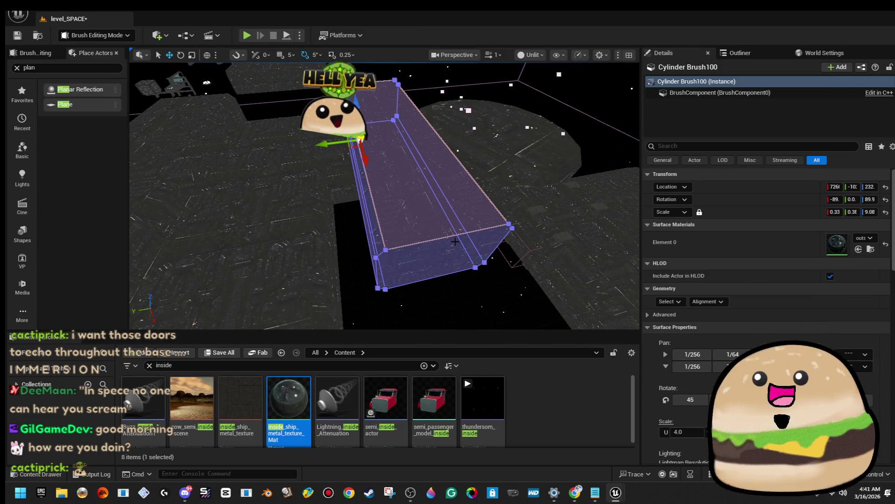
left_click_drag(504, 84, 503, 80)
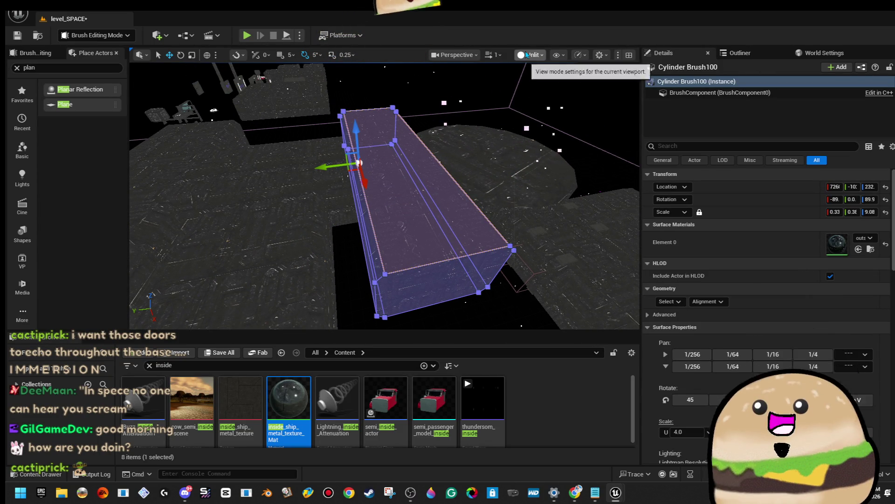
left_click(568, 110)
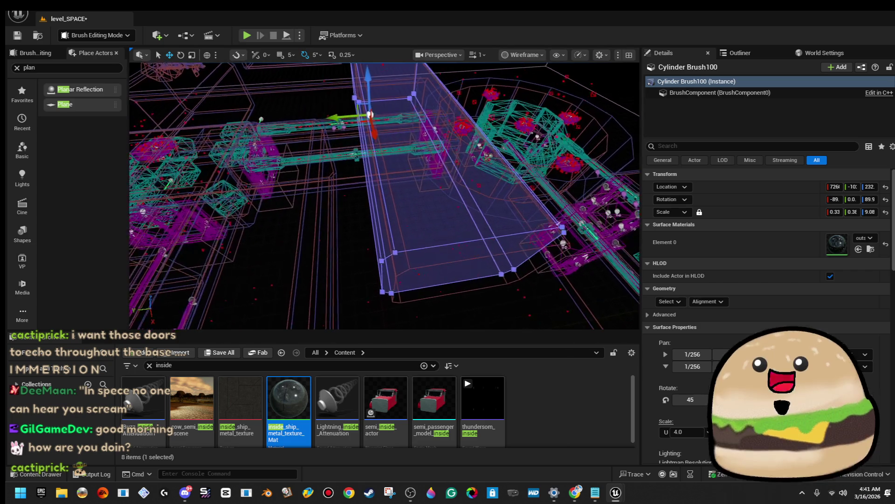
left_click_drag(416, 275, 412, 274)
left_click(412, 276)
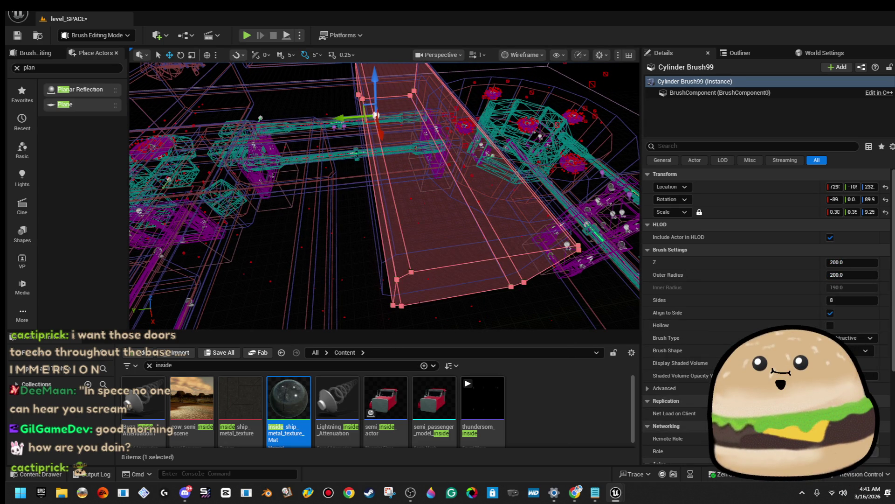
key("Delete")
left_click_drag(435, 263, 345, 252)
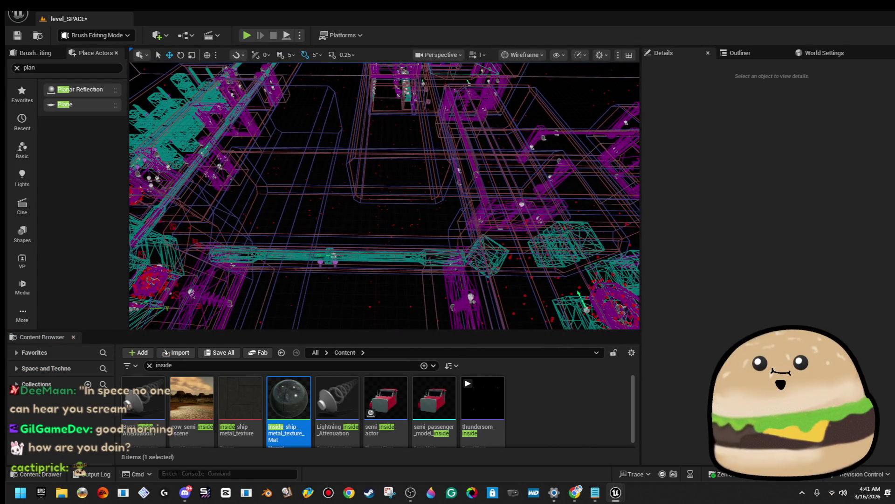
Delete the red Cylinder Brush97 and bring back the large red Cylinder Brush101.
key("ctrl+z")
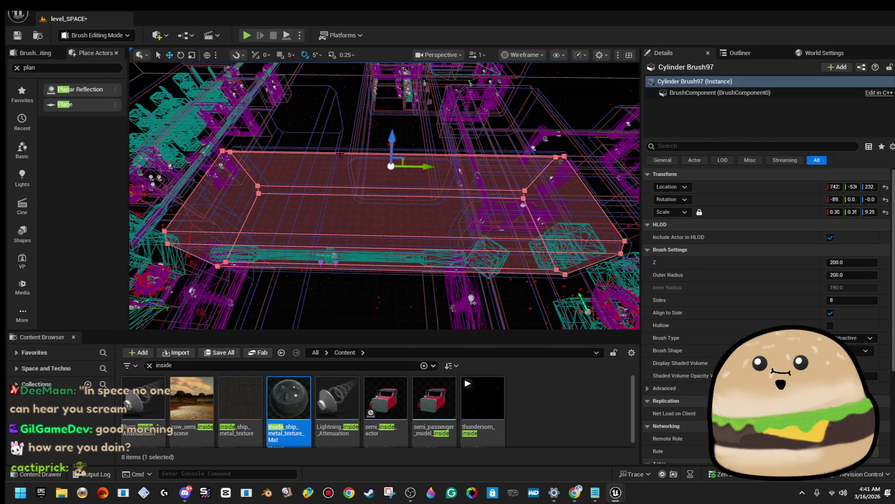
key("Delete")
left_click_drag(345, 251, 327, 248)
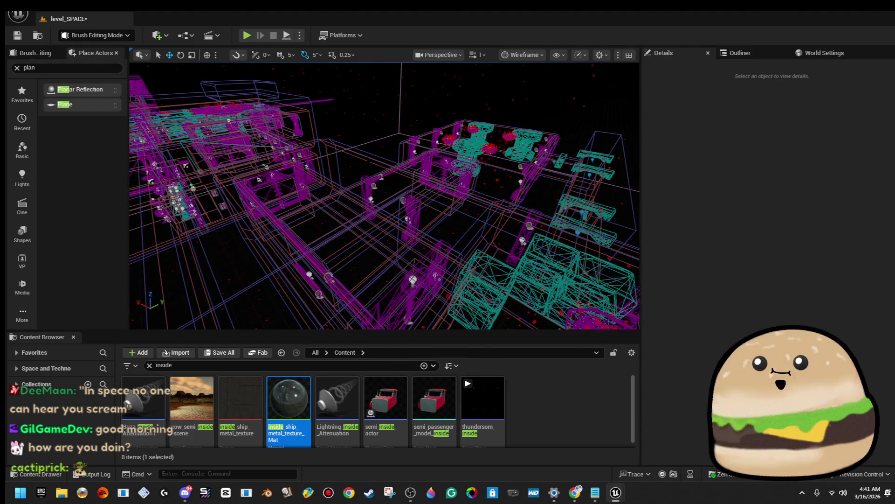
key("ctrl+v")
left_click(368, 161)
left_click_drag(368, 161, 359, 160)
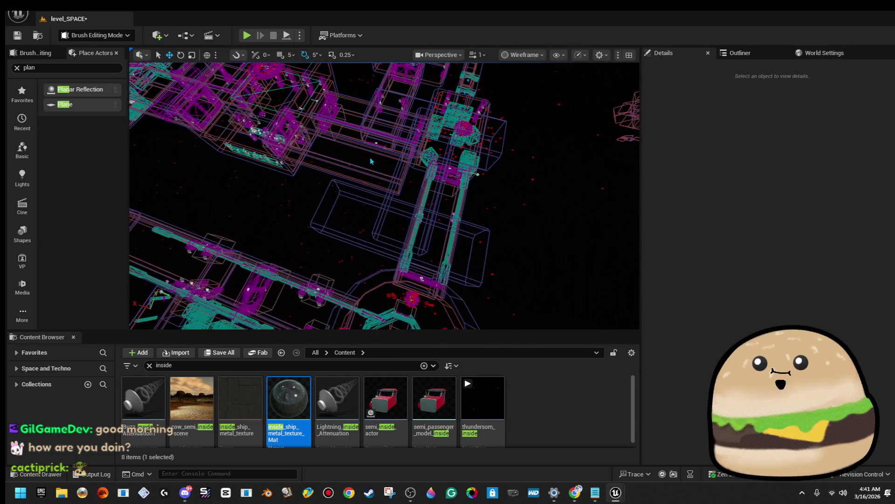
Select Cylinder Brush102 and Cylinder Brush100 and shift both along the X axis.
left_click(498, 157)
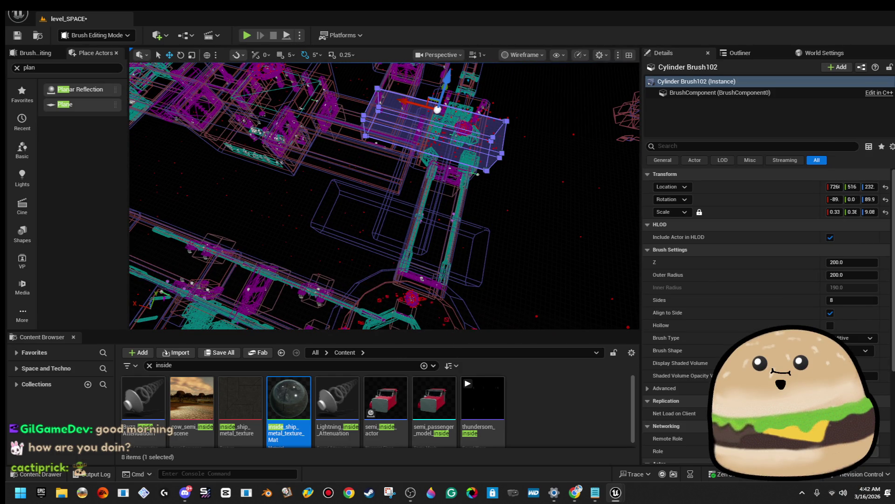
left_click(401, 210, "ctrl")
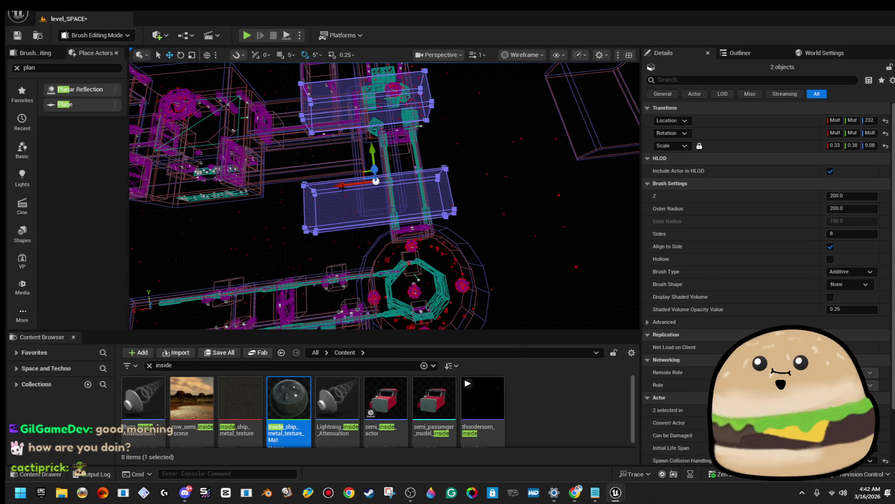
mouse_move(342, 185)
left_mouse_down()
mouse_move(418, 182)
mouse_move(434, 195)
mouse_move(419, 208)
left_mouse_up()
left_click(432, 188)
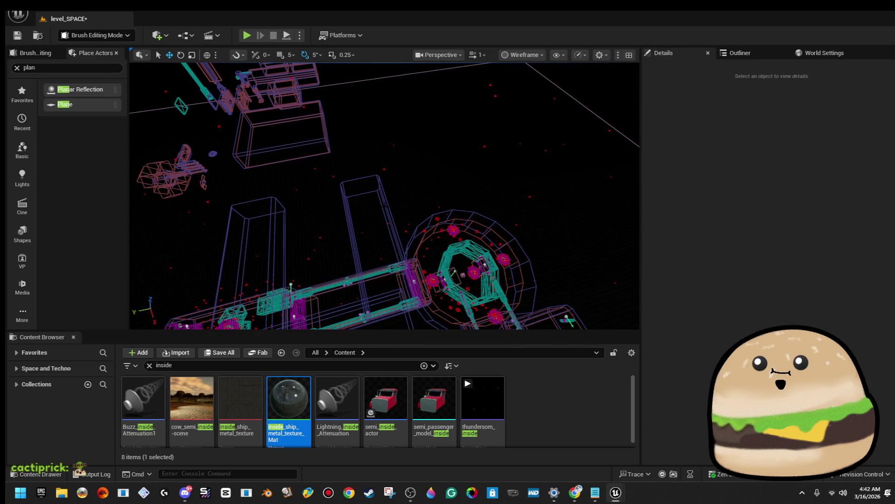
Rotate Cylinder Brush100 by 40 degrees and move it into place.
left_click(386, 207)
left_click_drag(391, 272, 365, 299)
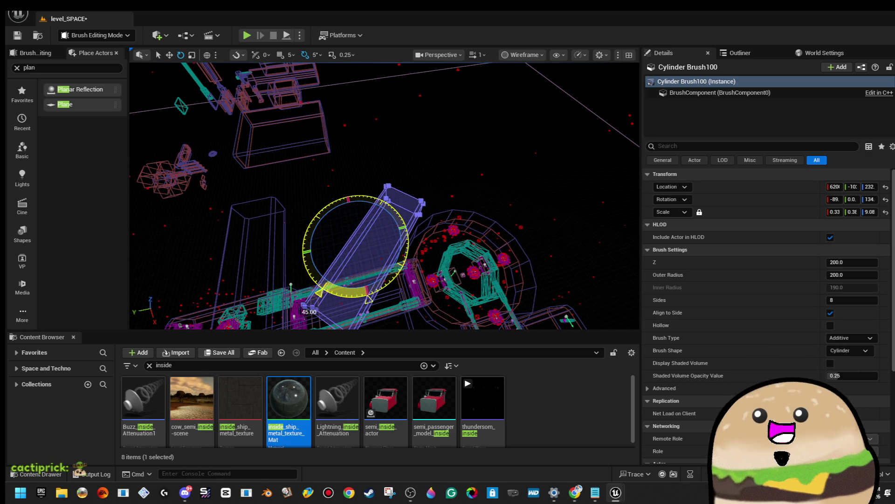
key("w")
mouse_move(356, 240)
left_mouse_down()
mouse_move(433, 223)
mouse_move(419, 227)
left_mouse_up()
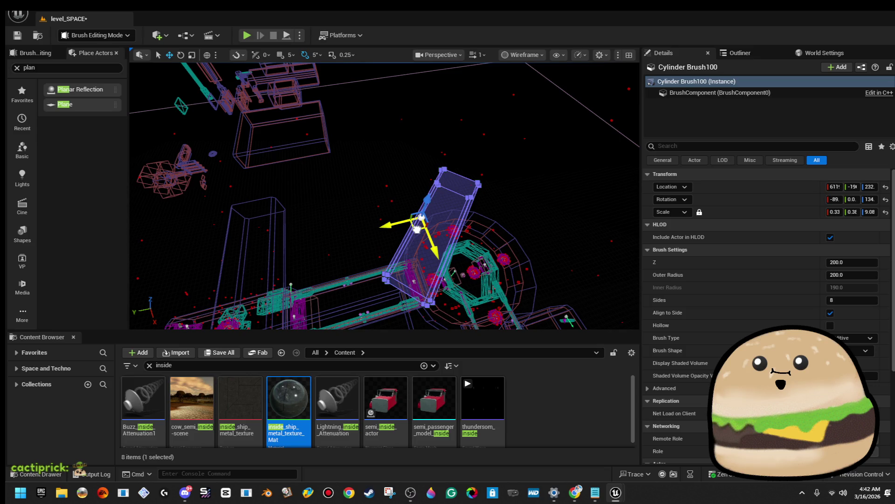
Rotate Cylinder Brush102 by -40 degrees and move it toward the corridor junction.
left_click(337, 216)
key("f")
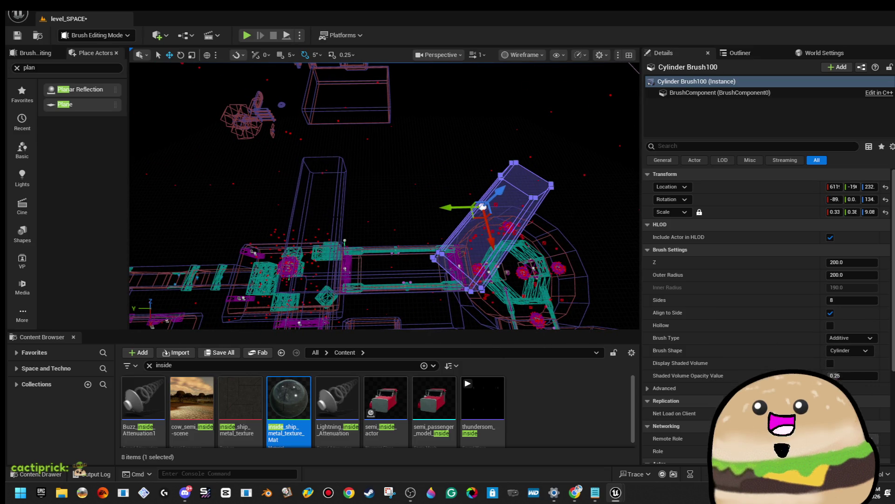
key("e")
mouse_move(347, 226)
left_mouse_down()
mouse_move(329, 269)
mouse_move(343, 267)
mouse_move(280, 240)
mouse_move(312, 208)
left_mouse_up()
key("w")
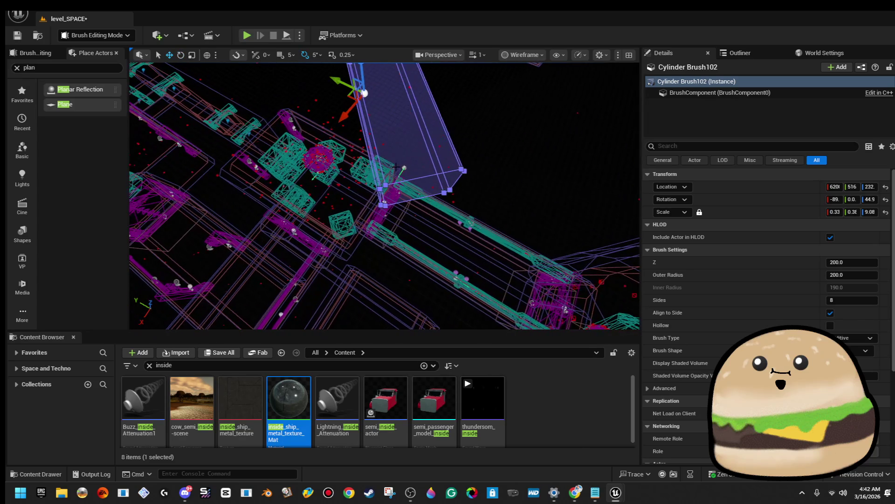
mouse_move(350, 96)
left_mouse_down()
mouse_move(281, 100)
mouse_move(259, 120)
left_mouse_up()
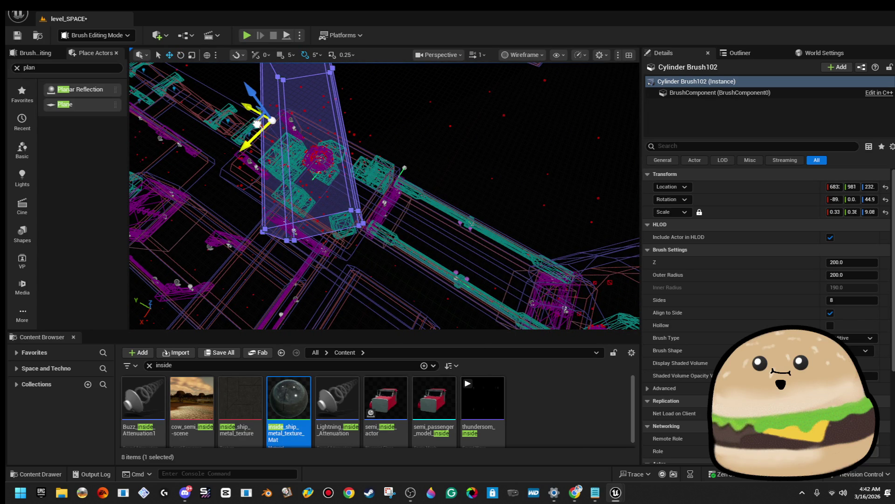
Nudge Cylinder Brush100 to line up with the corridor.
left_click_drag(330, 111, 362, 88)
left_click(335, 174)
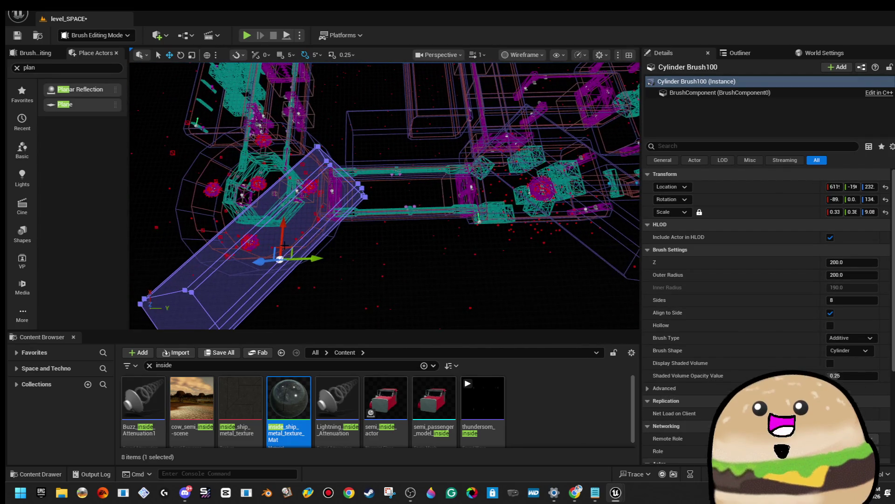
left_click_drag(295, 258, 327, 204)
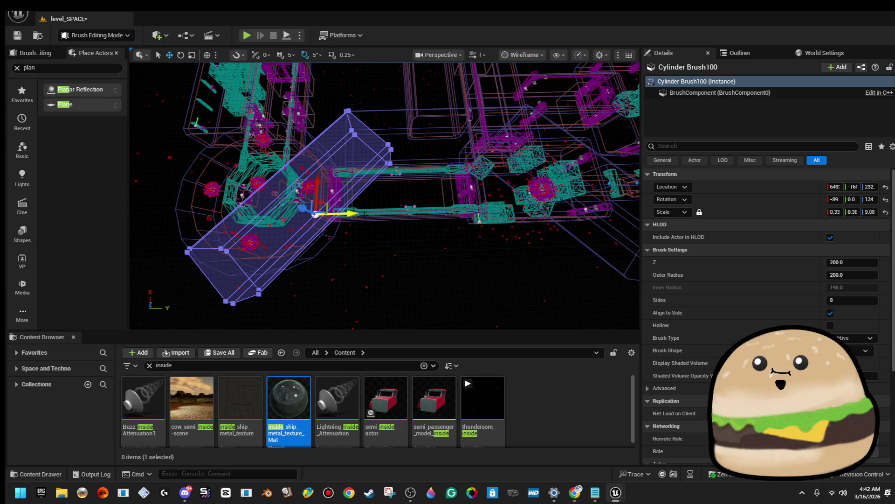
left_click(326, 204)
left_click_drag(327, 204, 350, 186)
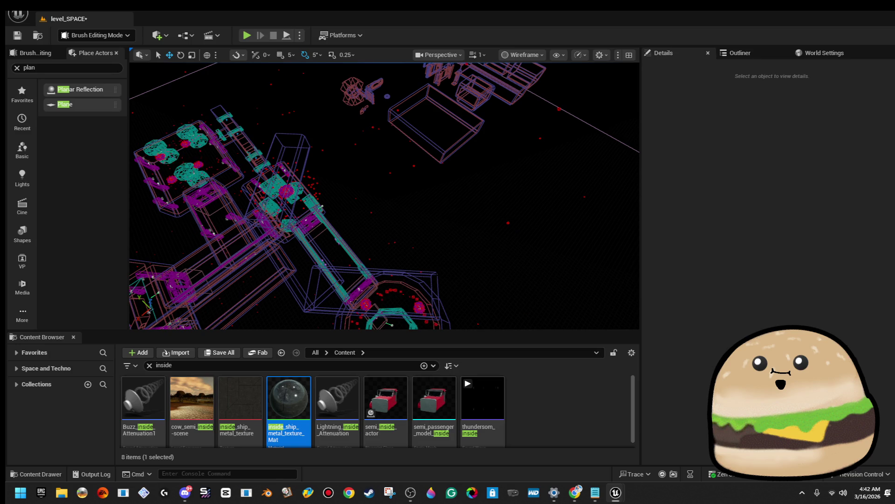
left_click(375, 274)
Add the long tilted brush to the selection and rotate all three brushes about -135°.
left_click(326, 259, "ctrl")
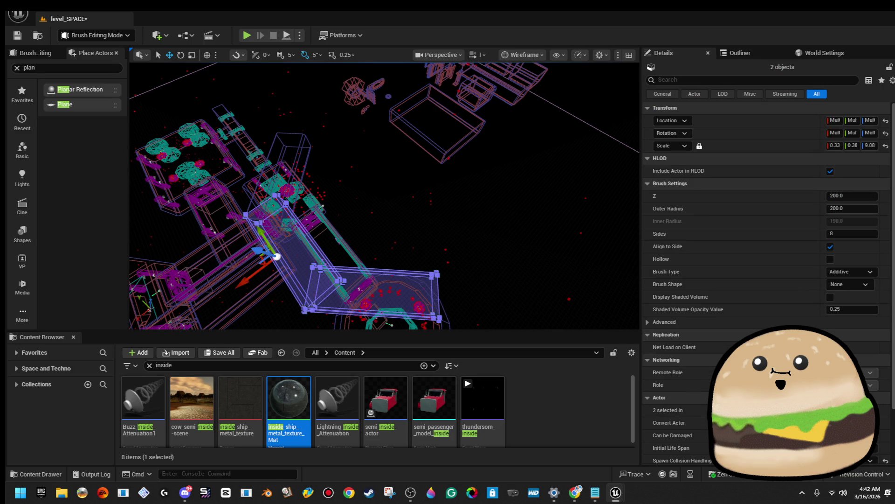
left_click_drag(297, 154, 331, 227)
key("e")
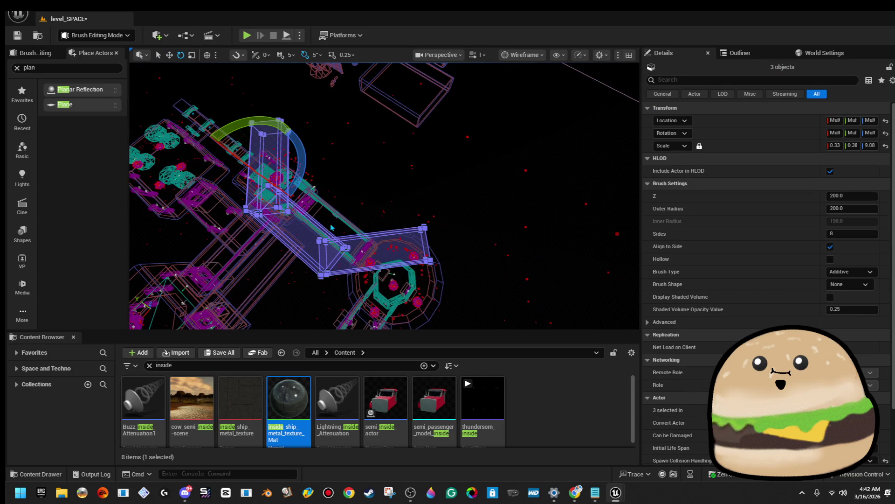
left_click_drag(297, 173, 297, 173)
mouse_move(207, 210)
left_mouse_down()
mouse_move(261, 219)
mouse_move(305, 189)
mouse_move(309, 160)
left_mouse_up()
Undo the accidental height change, check the section from above, and clear the selection.
key("w")
mouse_move(237, 169)
left_mouse_down()
mouse_move(249, 190)
mouse_move(300, 160)
mouse_move(351, 171)
left_mouse_up()
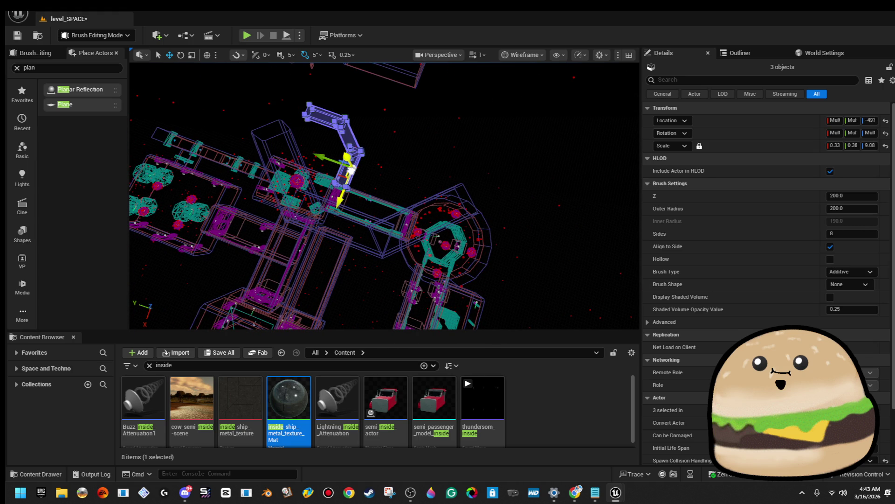
key("ctrl+z")
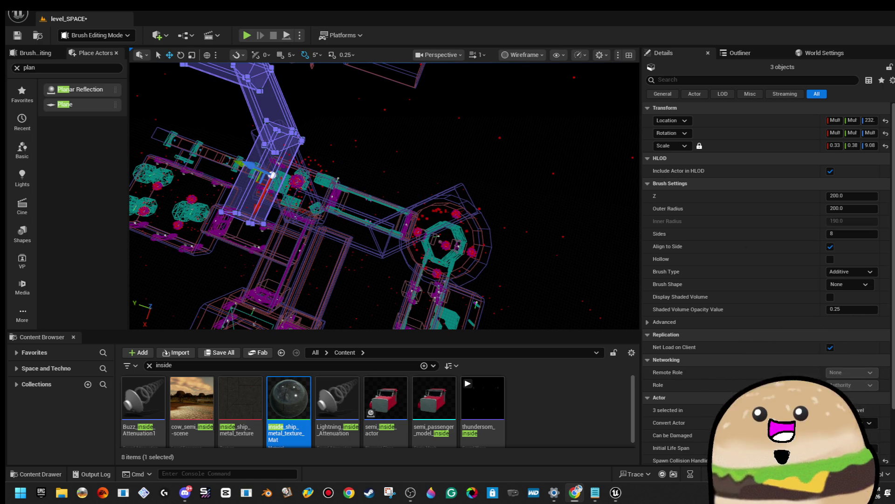
mouse_move(337, 188)
left_mouse_down()
mouse_move(308, 215)
mouse_move(467, 157)
mouse_move(544, 158)
left_mouse_up()
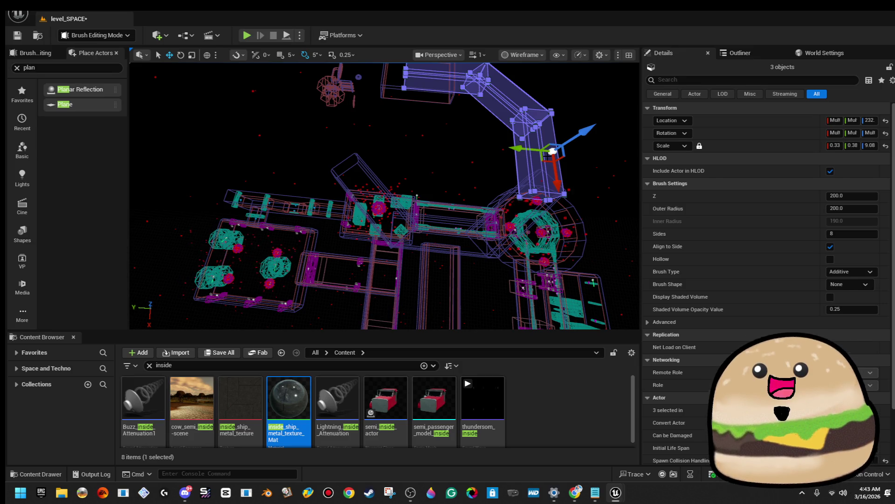
mouse_move(455, 154)
left_mouse_down()
mouse_move(450, 131)
mouse_move(331, 139)
mouse_move(386, 226)
left_mouse_up()
left_click(387, 227)
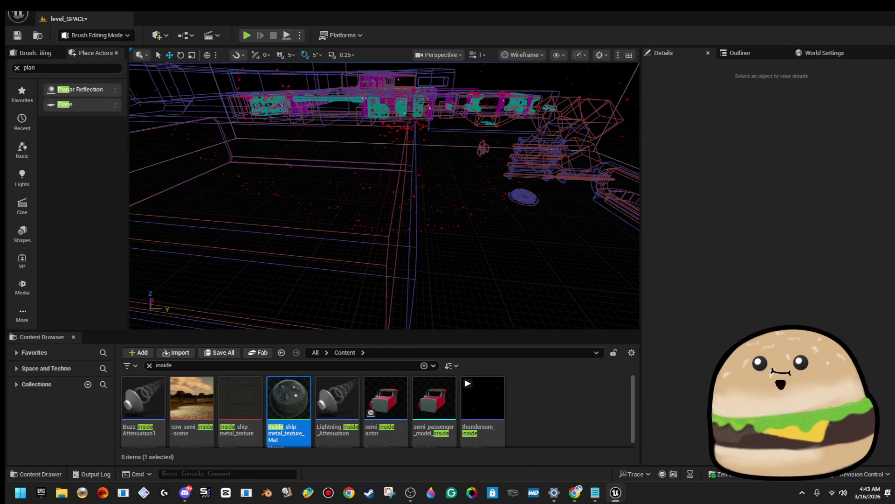
Select Cylinder Brush101 together with its adjoining corridor piece.
left_click(389, 224)
left_click(416, 250)
left_click(416, 246)
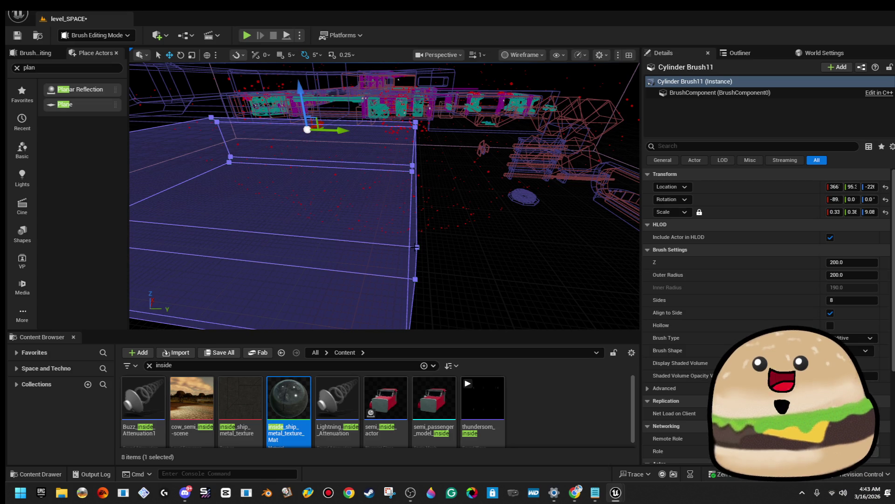
mouse_move(417, 247)
left_mouse_down()
mouse_move(401, 271)
mouse_move(371, 285)
left_mouse_up()
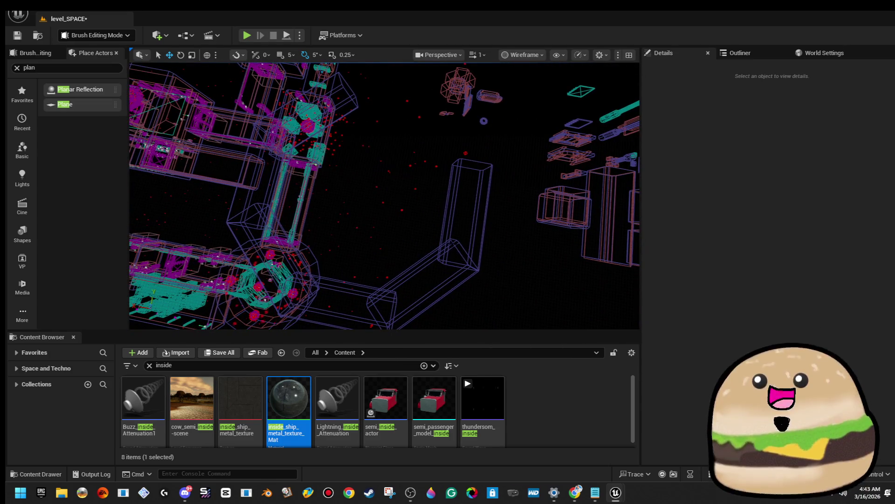
left_click(446, 243)
left_click(413, 270, "ctrl")
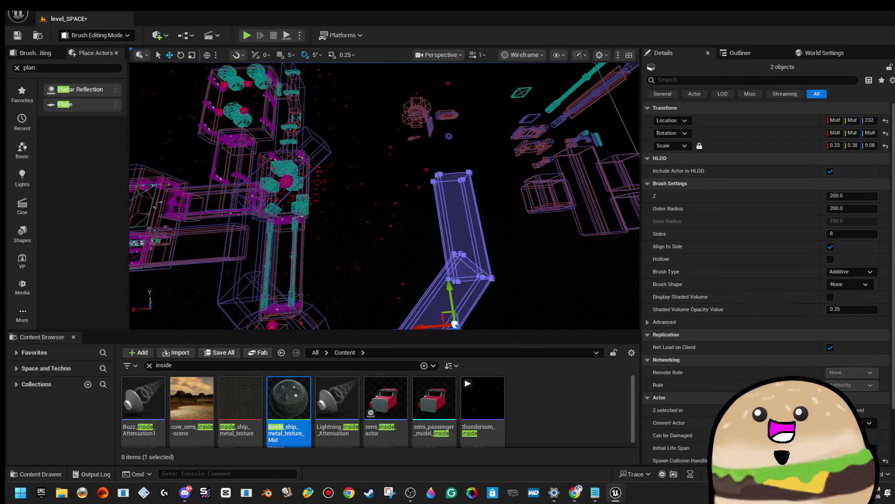
Rotate the two pieces -90° and move them up-left toward the corridor end, then deselect.
key("e")
left_click_drag(430, 205, 430, 206)
mouse_move(405, 256)
left_mouse_down()
mouse_move(424, 279)
mouse_move(476, 291)
left_mouse_up()
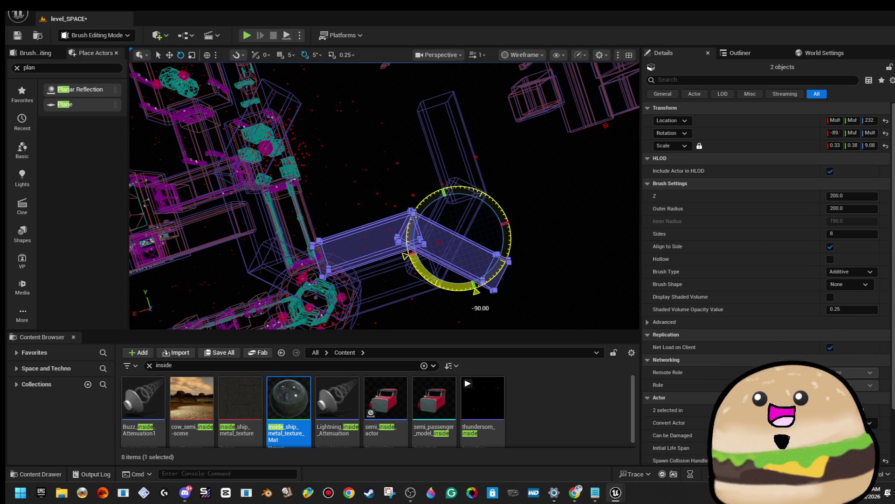
key("w")
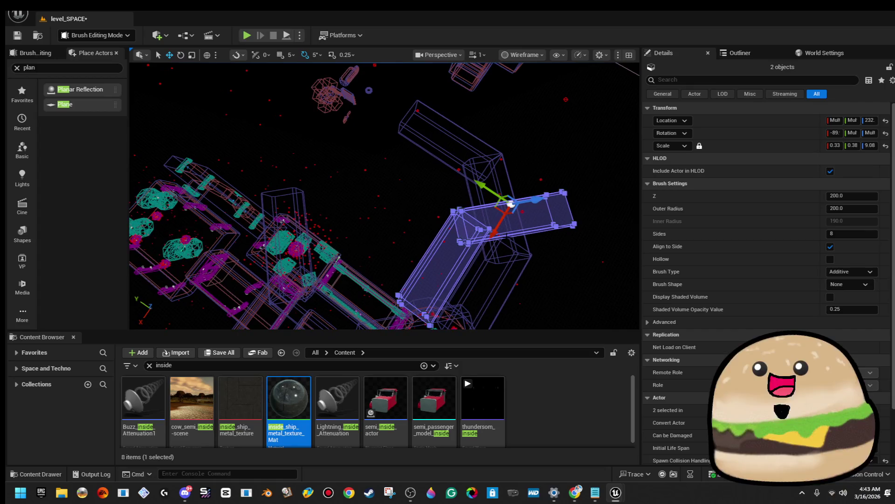
mouse_move(511, 204)
left_mouse_down()
mouse_move(460, 184)
mouse_move(357, 117)
mouse_move(360, 106)
mouse_move(336, 186)
mouse_move(303, 215)
mouse_move(289, 130)
mouse_move(298, 134)
mouse_move(291, 148)
left_mouse_up()
key("Escape")
Nudge Cylinder Brush104 slightly along Y and Cylinder Brush99 slightly along X.
left_click(289, 130)
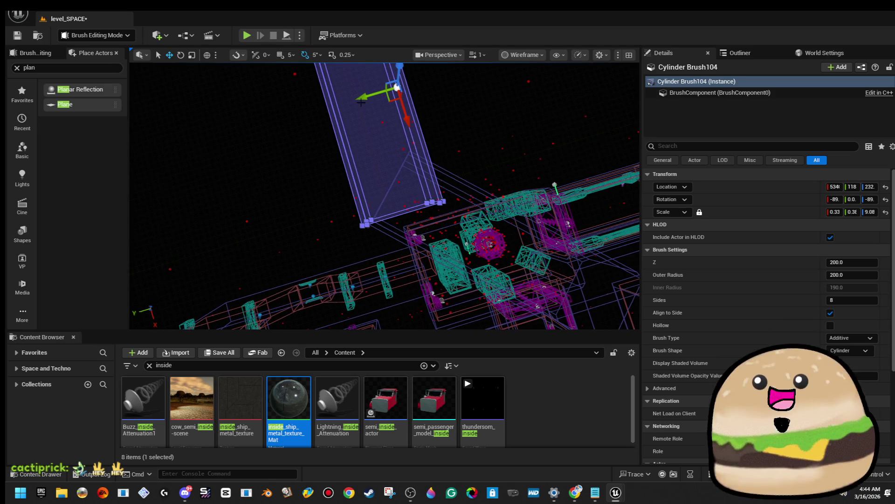
left_click_drag(363, 97, 369, 97)
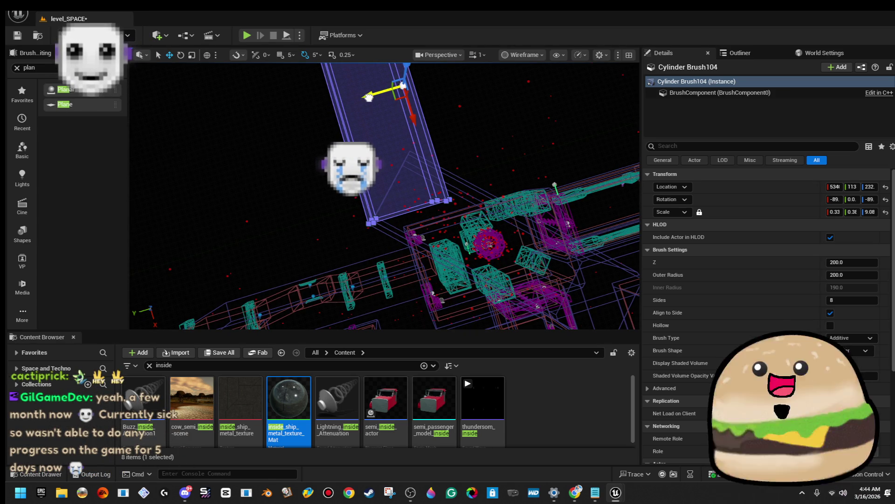
mouse_move(396, 154)
left_mouse_down()
mouse_move(405, 173)
mouse_move(332, 279)
mouse_move(291, 214)
mouse_move(245, 215)
mouse_move(359, 101)
mouse_move(301, 156)
left_mouse_up()
left_click(245, 215)
left_click(303, 151)
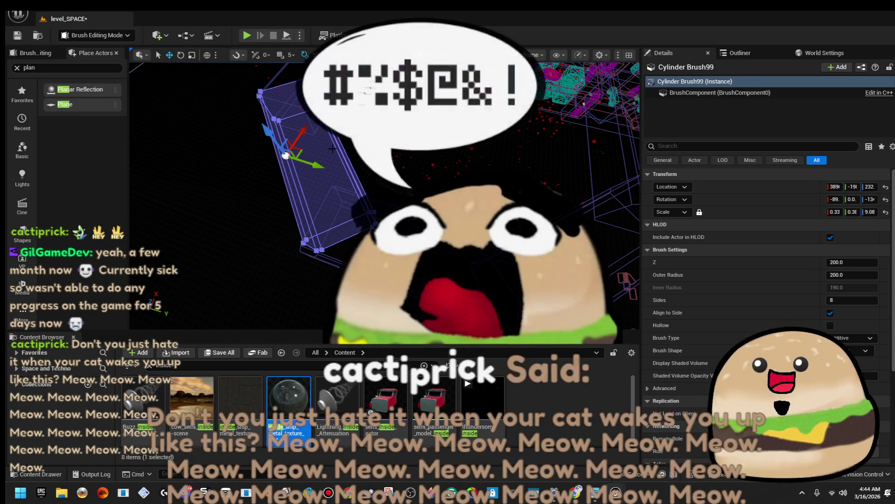
left_click_drag(303, 151, 297, 154)
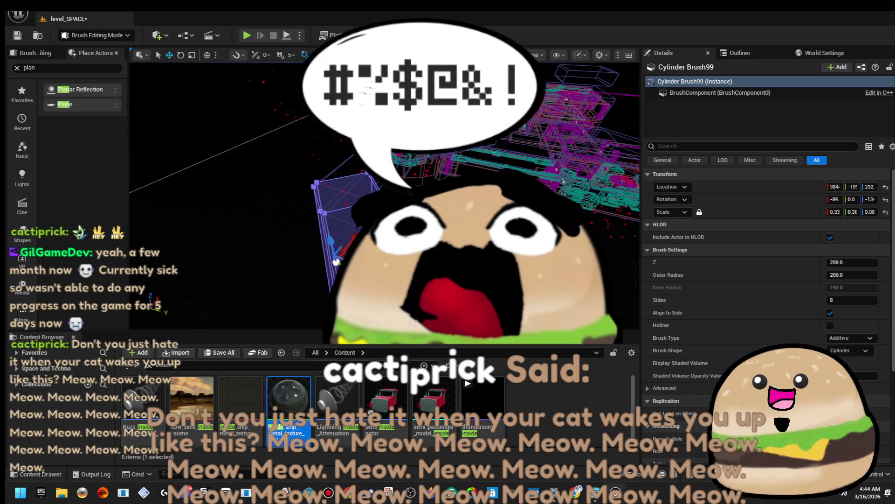
left_click(227, 147)
Fly to the octagonal ring and select the cylinder brush inside it for scaling.
left_click_drag(228, 147, 203, 155)
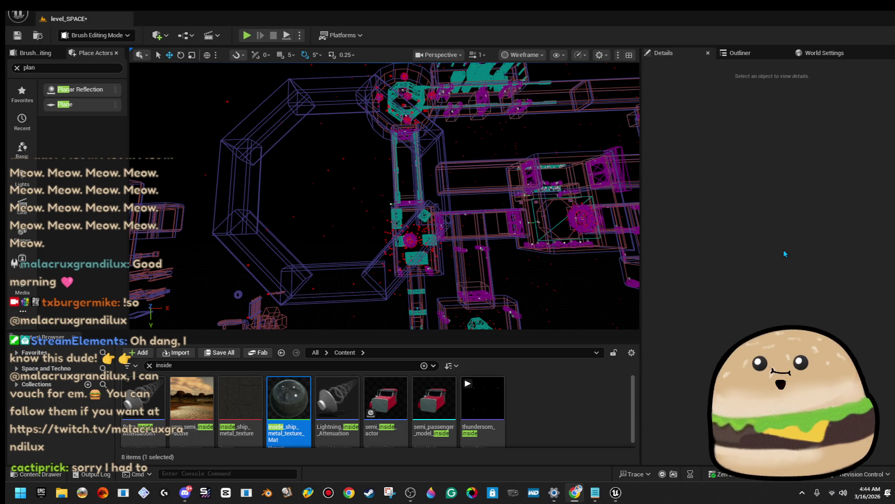
mouse_move(385, 196)
left_mouse_down()
mouse_move(345, 210)
mouse_move(386, 220)
left_mouse_up()
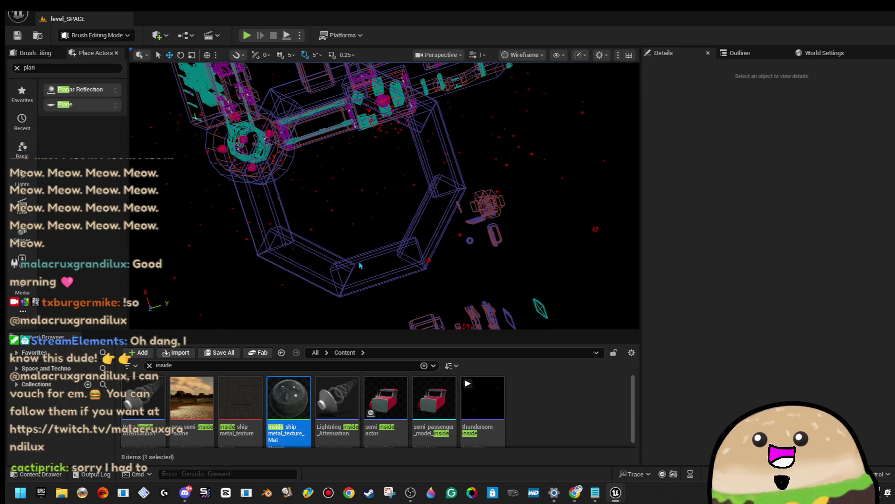
left_click(380, 268)
mouse_move(381, 268)
left_mouse_down()
mouse_move(417, 241)
mouse_move(316, 200)
mouse_move(323, 211)
left_mouse_up()
key("r")
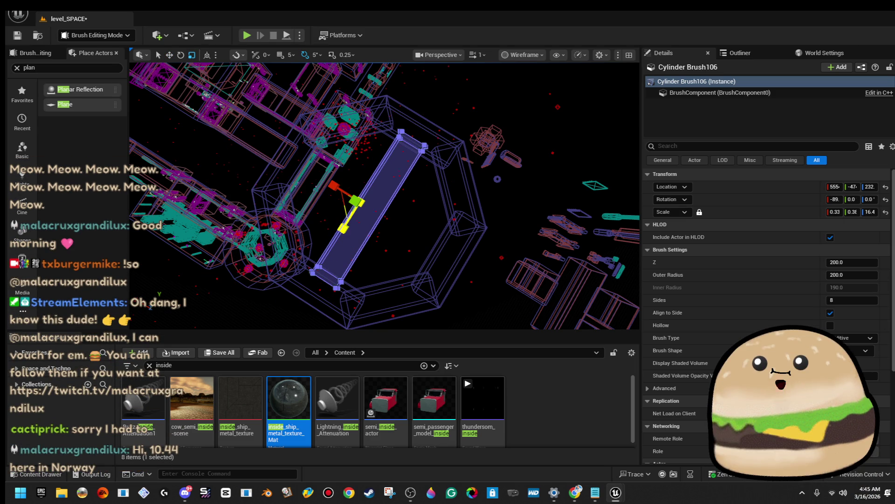
Make a copy of Cylinder Brush106 turned 90 degrees and move it down and right.
left_click_drag(323, 211, 265, 213)
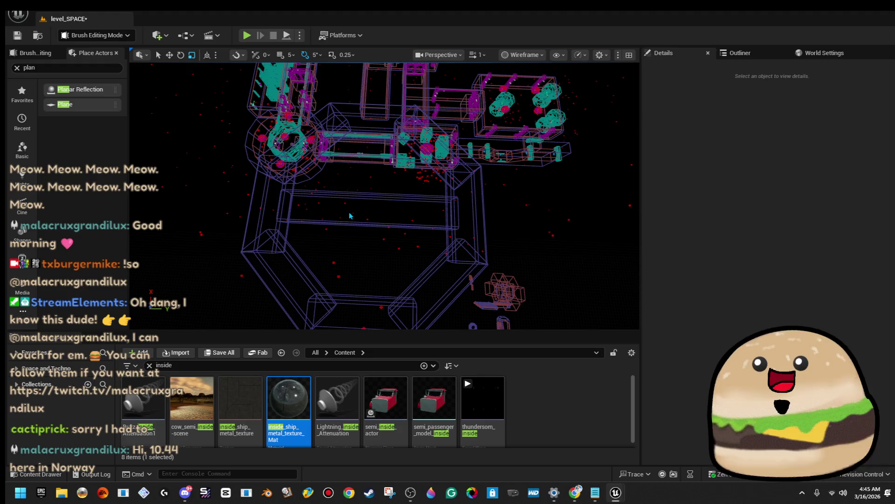
left_click(384, 240)
left_click_drag(395, 244, 420, 229)
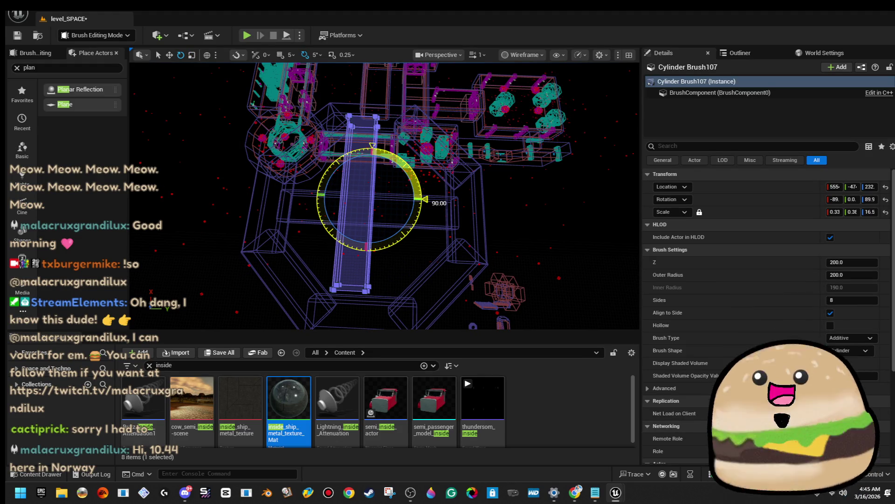
left_click_drag(424, 199, 424, 199)
key("w")
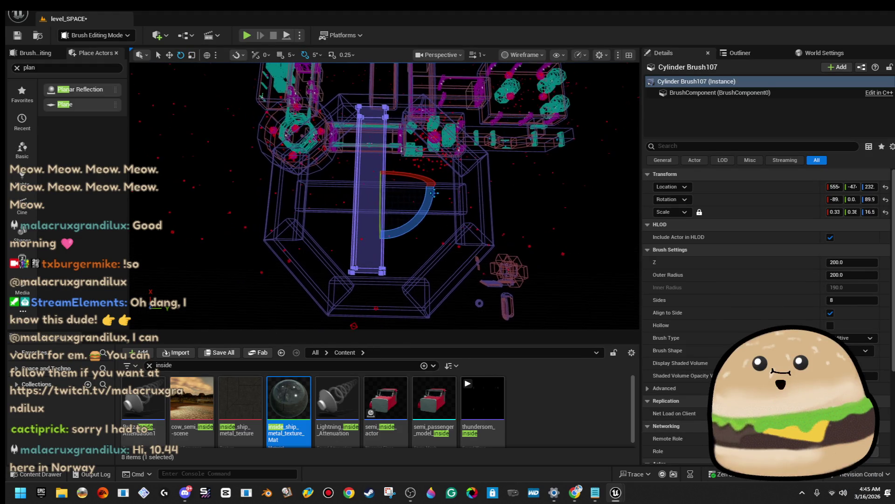
mouse_move(392, 171)
left_mouse_down()
mouse_move(405, 199)
mouse_move(401, 186)
mouse_move(314, 205)
left_mouse_up()
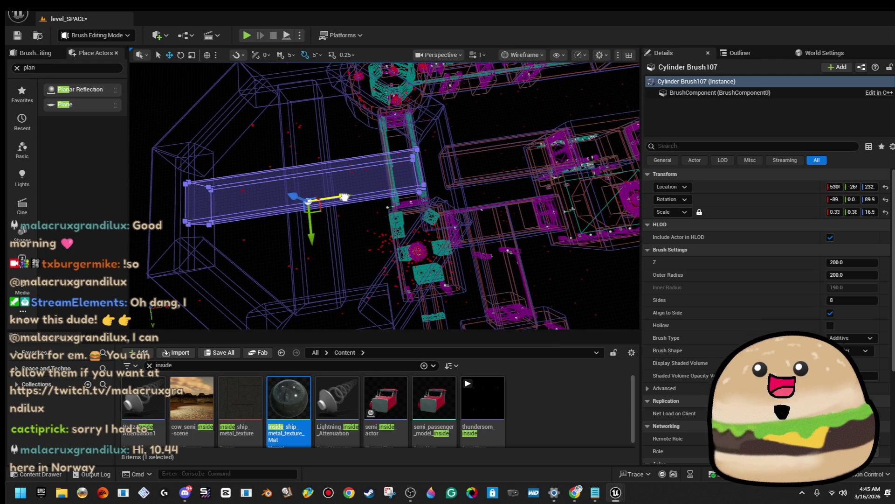
left_click_drag(343, 196, 341, 197)
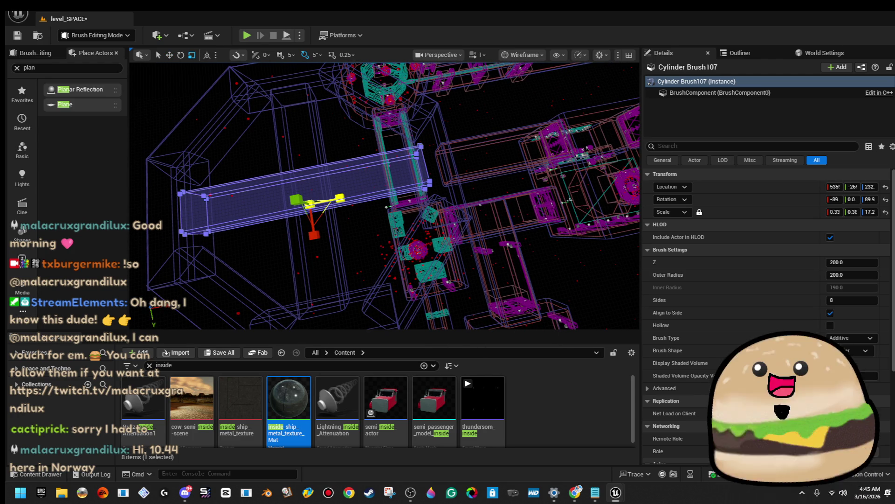
left_click_drag(407, 134, 407, 135)
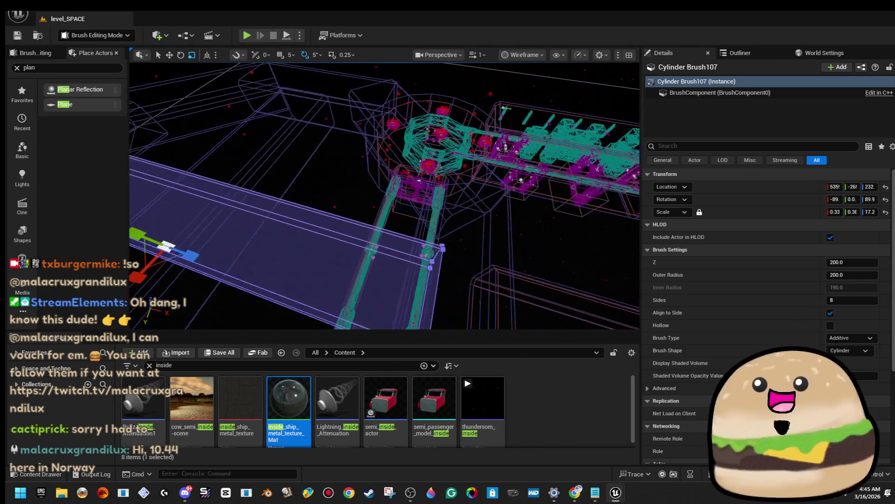
left_click(363, 250)
left_click_drag(362, 251, 362, 250)
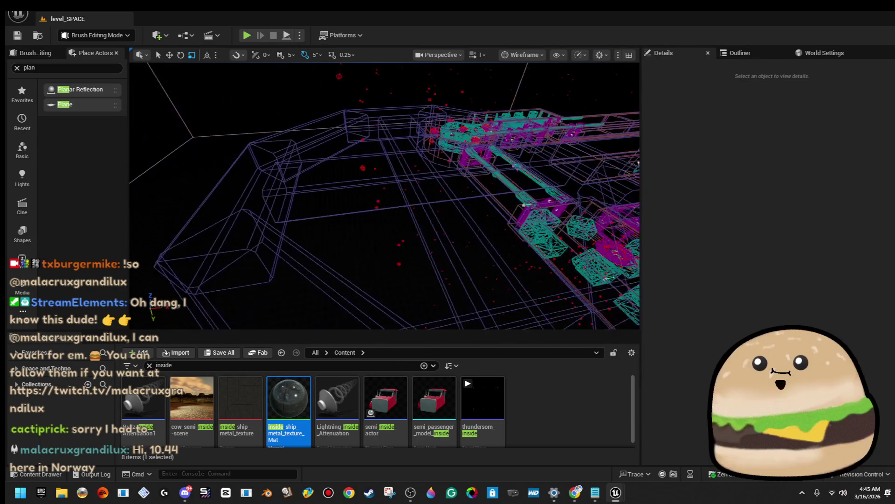
left_click_drag(362, 250, 363, 250)
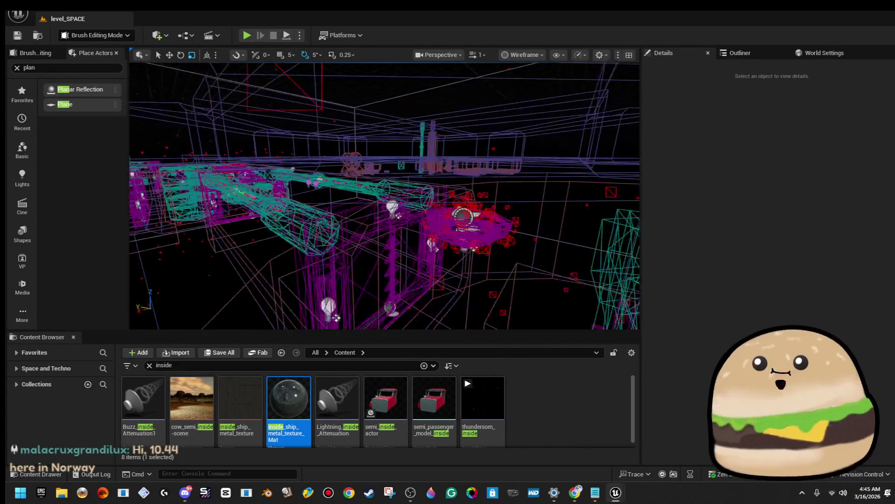
left_click_drag(362, 251, 362, 251)
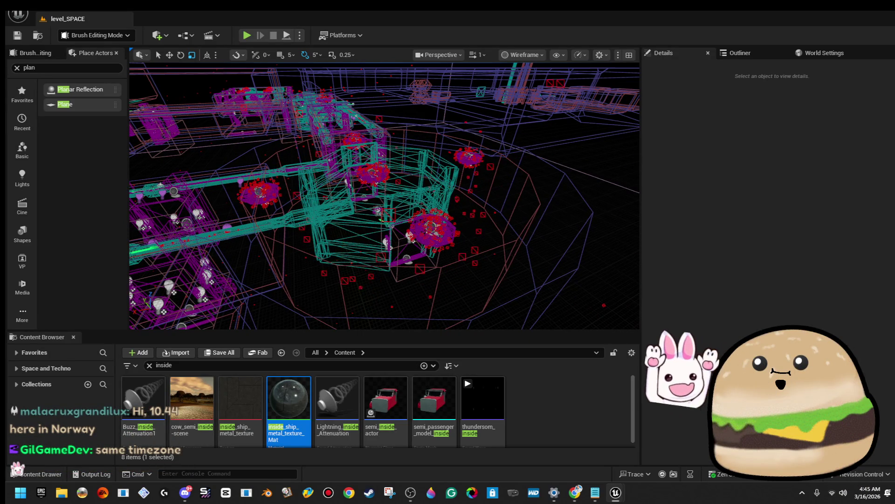
left_click_drag(362, 251, 362, 250)
Duplicate Cylinder Brush98 by Alt-dragging it along X.
left_click(410, 196)
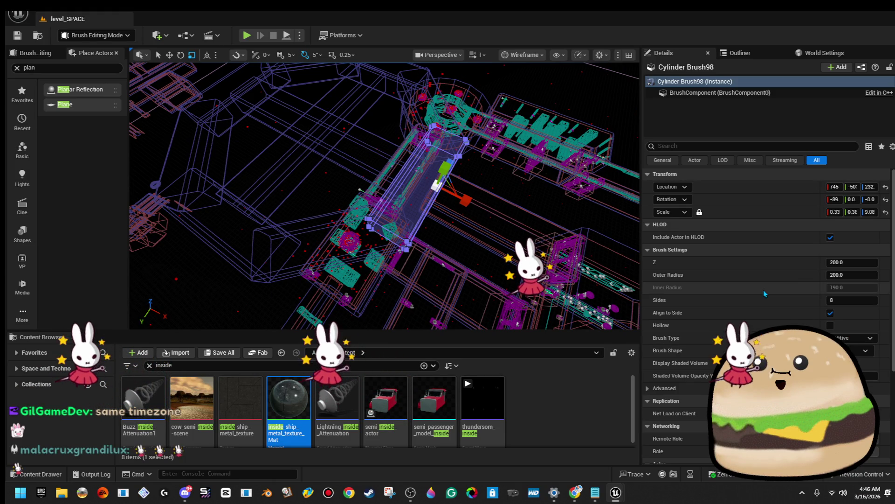
left_click_drag(461, 228, 467, 240)
key("w")
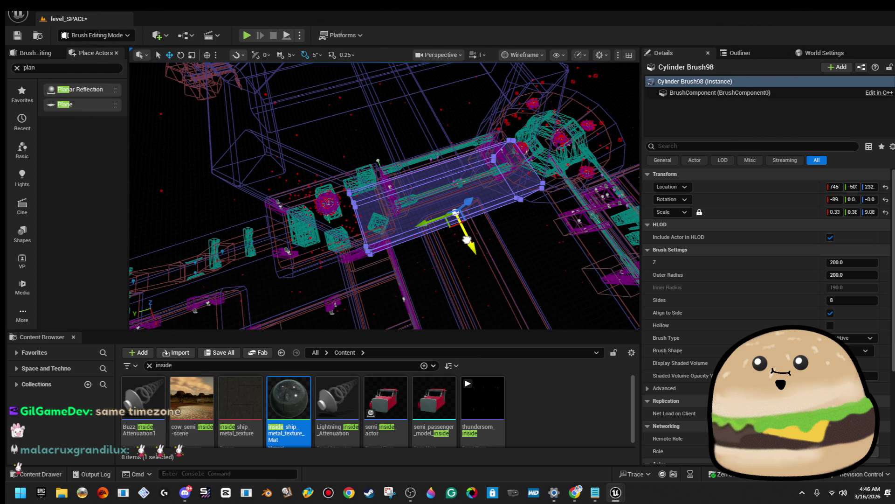
mouse_move(467, 239)
left_mouse_down("alt")
mouse_move(465, 219)
mouse_move(473, 235)
left_mouse_up("alt")
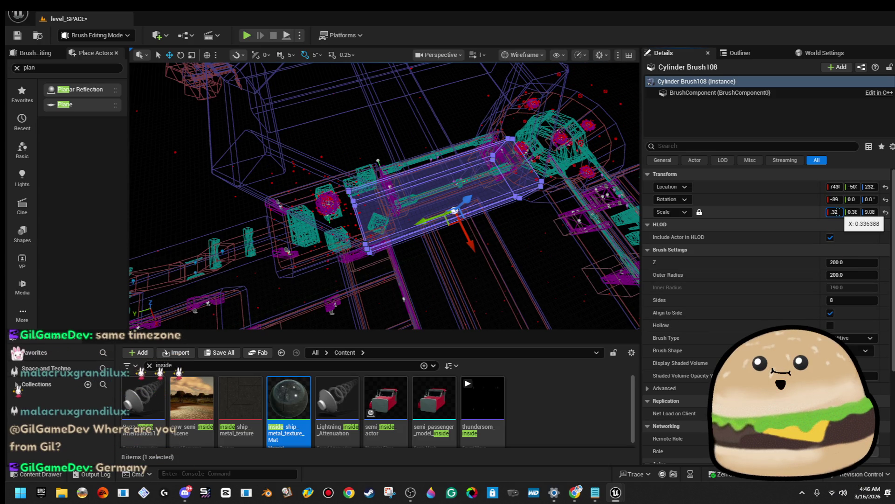
Set the copy's scale to X 0.32 and Z 8.64 and its Brush Type to Subtractive.
left_click(835, 212)
left_click_drag(482, 275, 435, 240)
left_click(867, 338)
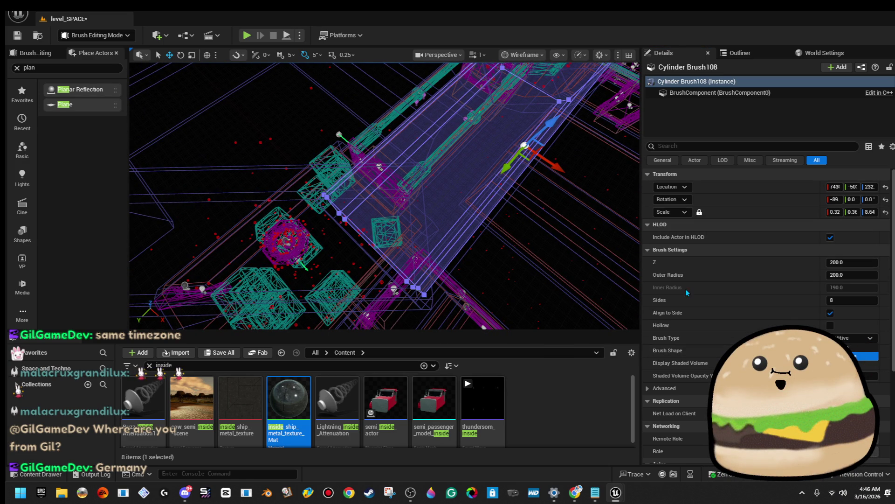
key("Return")
left_click_drag(456, 172, 419, 189)
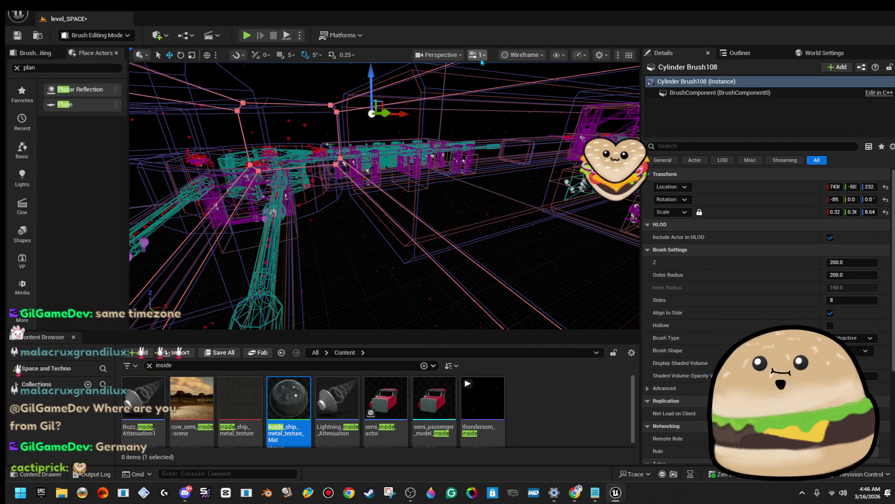
left_click(522, 56)
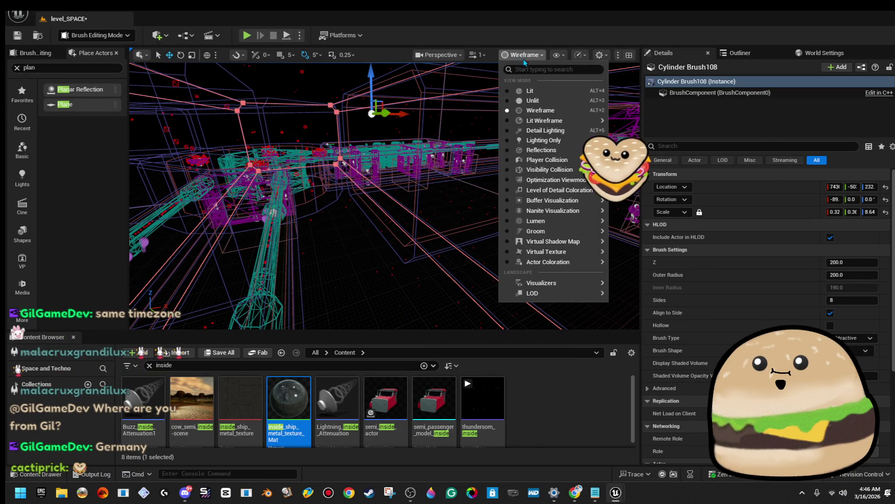
Switch the viewport to Unlit and move Cylinder Brush96 further along X.
left_click(547, 104)
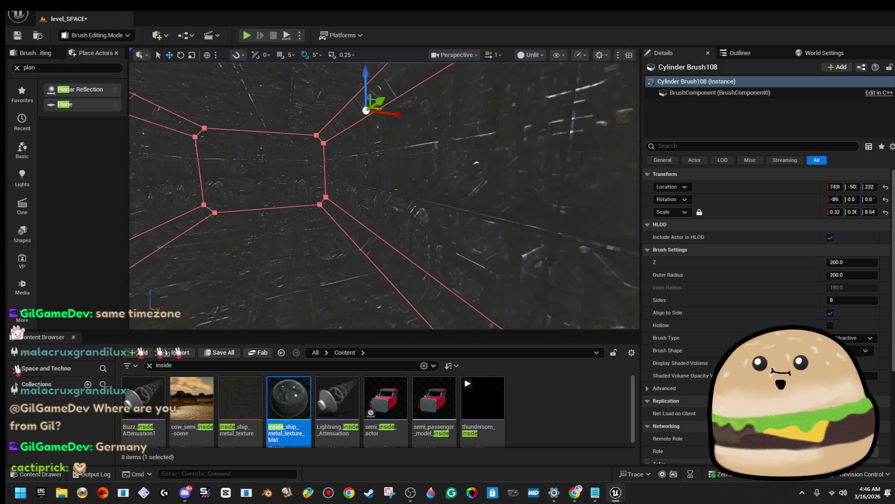
left_click(359, 145)
key("f")
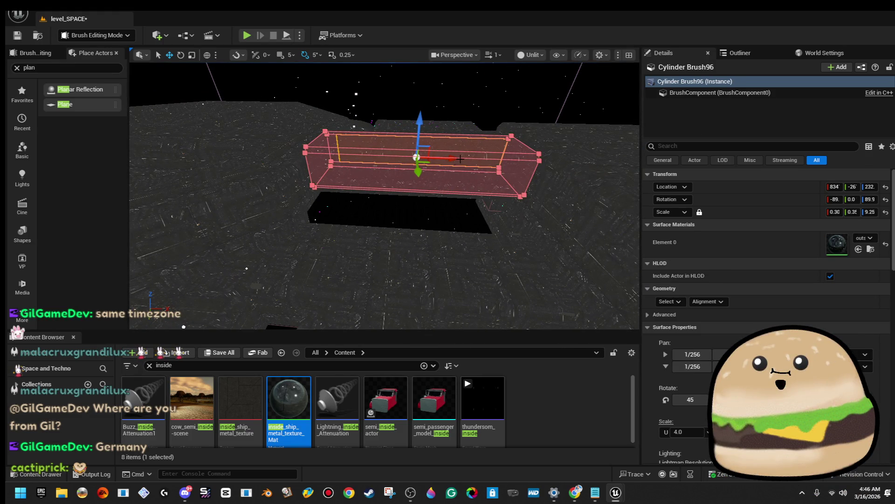
mouse_move(458, 158)
left_mouse_down()
mouse_move(596, 152)
mouse_move(531, 151)
mouse_move(551, 154)
mouse_move(551, 137)
mouse_move(551, 158)
mouse_move(520, 157)
left_mouse_up()
Switch the viewport View Mode back to Wireframe.
left_click(530, 54)
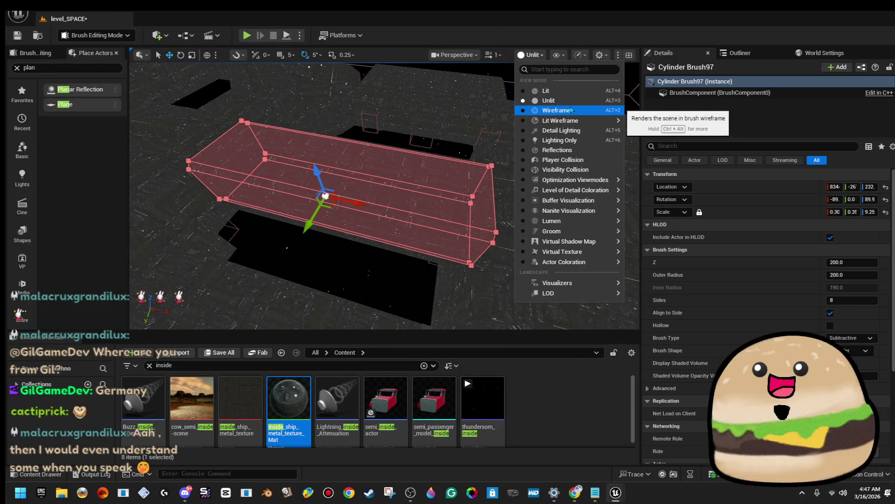
left_click(493, 153)
left_click_drag(469, 125, 475, 125)
left_click(530, 54)
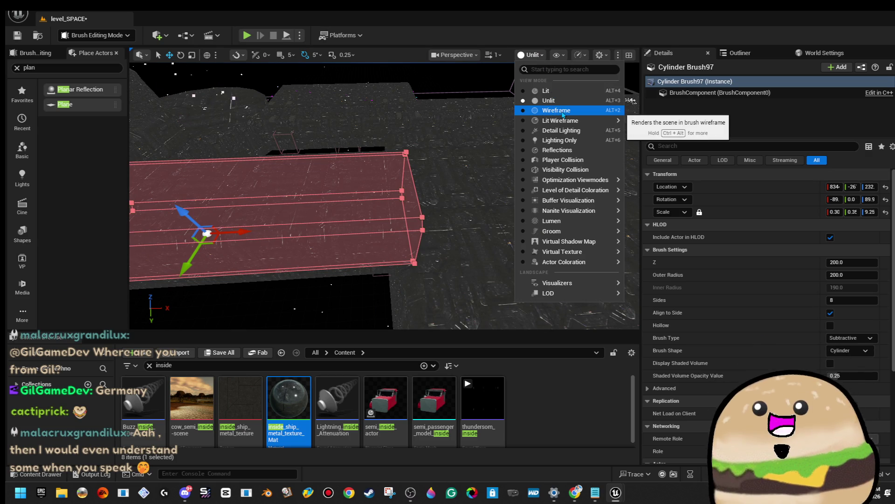
left_click(562, 111)
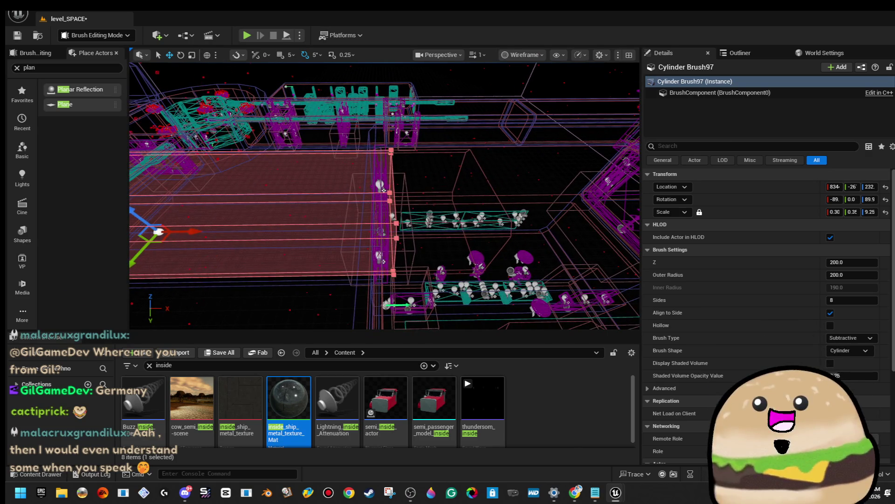
Delete Cylinder Brush96 and fly over the remaining corridor brushes.
left_click(501, 192)
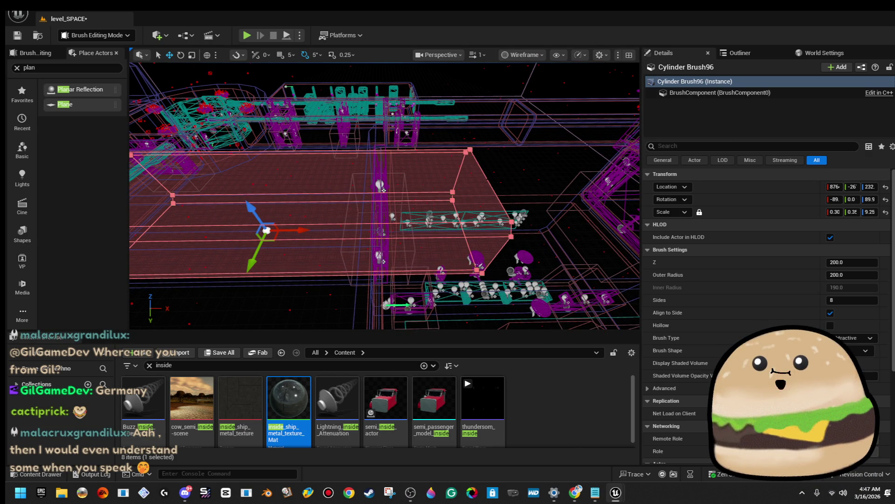
key("Delete")
left_click_drag(385, 195, 329, 191)
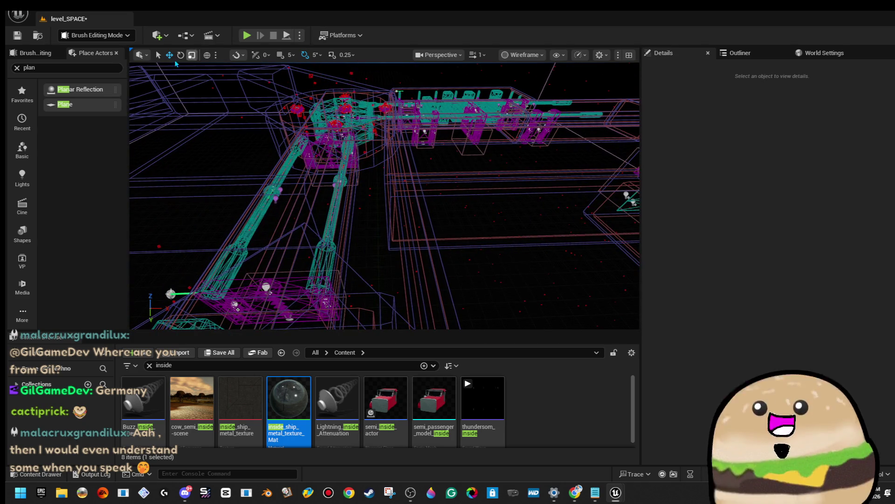
left_click_drag(385, 196, 384, 178)
left_click(439, 55)
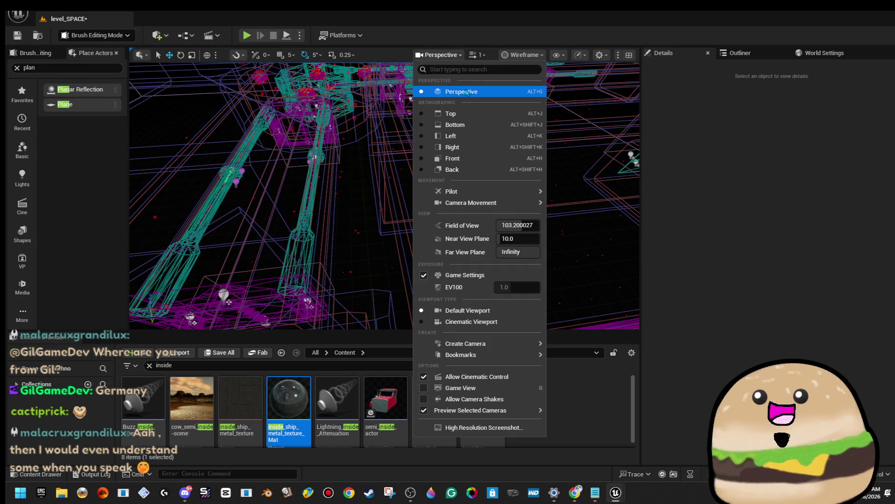
Change the viewport View Mode to Lit, then to Unlit.
left_click(526, 56)
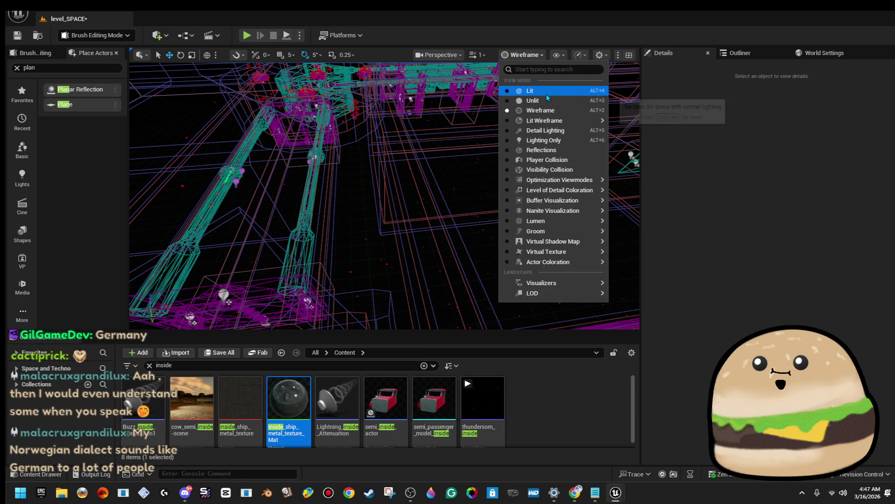
left_click(547, 93)
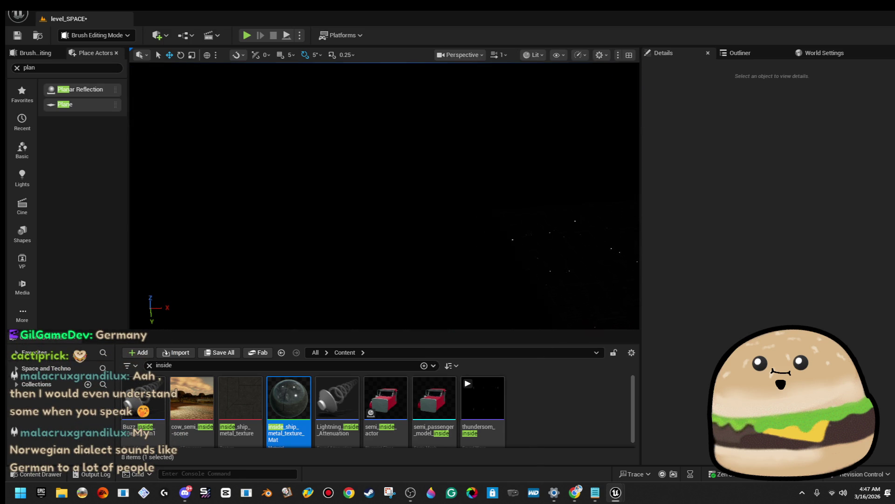
left_click(532, 55)
left_click(549, 100)
Select the cylinder corridor brush by the grey wall and frame it in view.
mouse_move(384, 195)
left_mouse_down()
mouse_move(326, 177)
mouse_move(501, 156)
left_mouse_up()
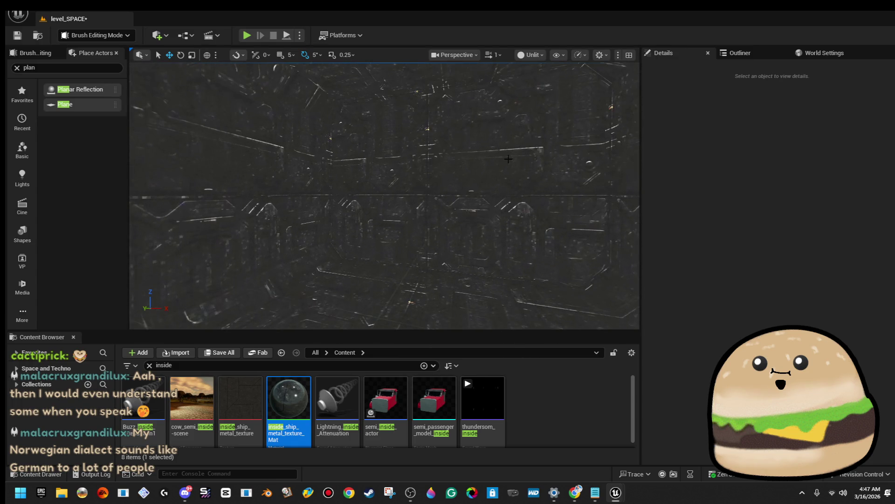
left_click(501, 155)
key("f")
mouse_move(391, 225)
left_mouse_down()
mouse_move(451, 254)
mouse_move(432, 256)
left_mouse_up()
key("e")
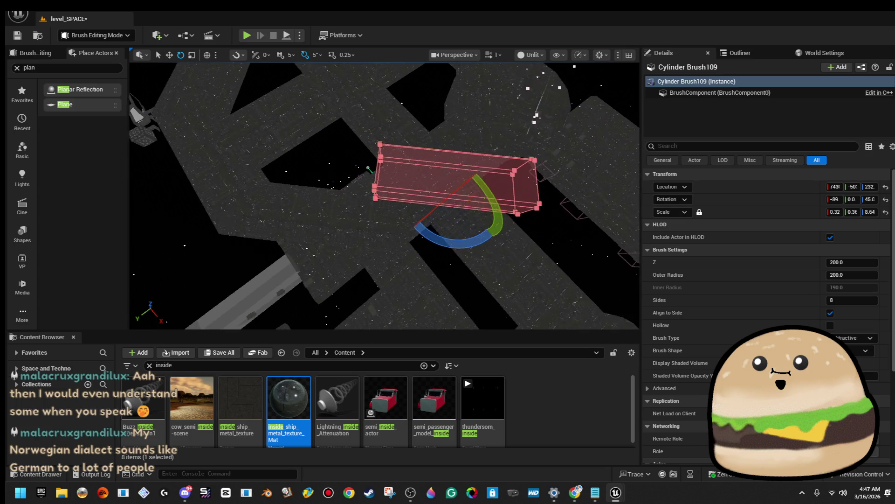
Slide the corridor brush left across the station floor.
left_click_drag(472, 212, 348, 237)
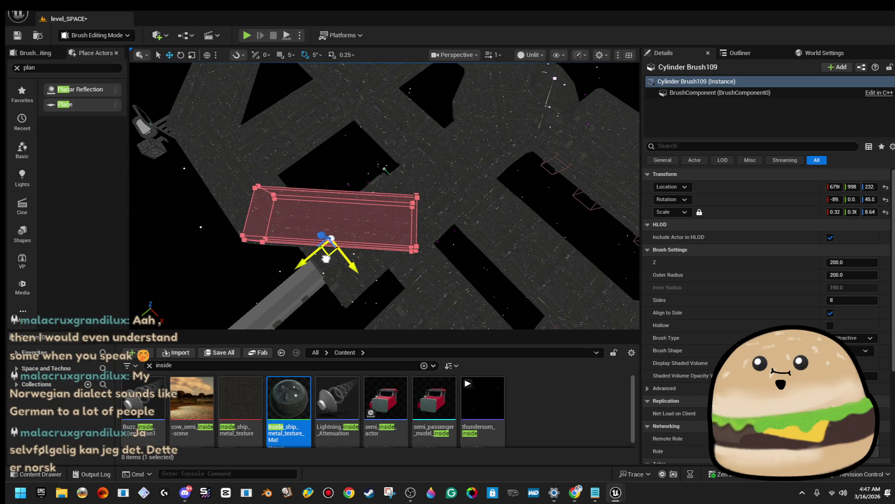
mouse_move(477, 166)
left_mouse_down()
mouse_move(450, 124)
mouse_move(411, 164)
left_mouse_up()
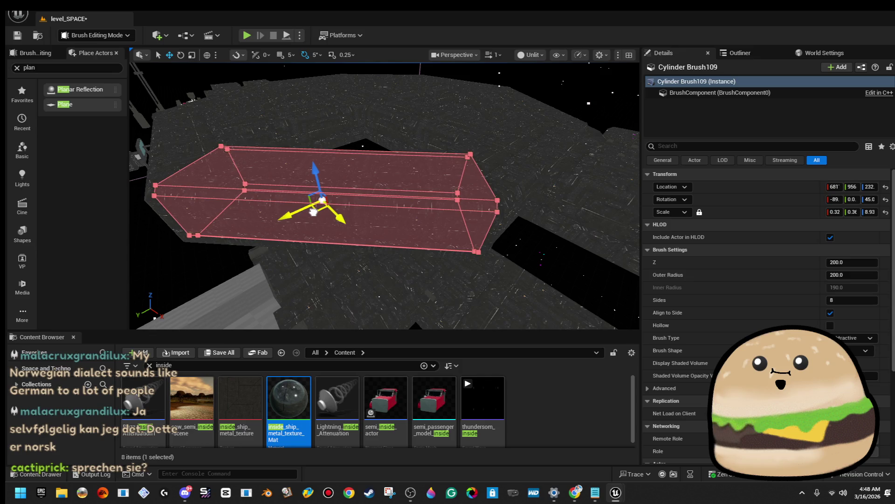
scroll(384, 196, "up", 10)
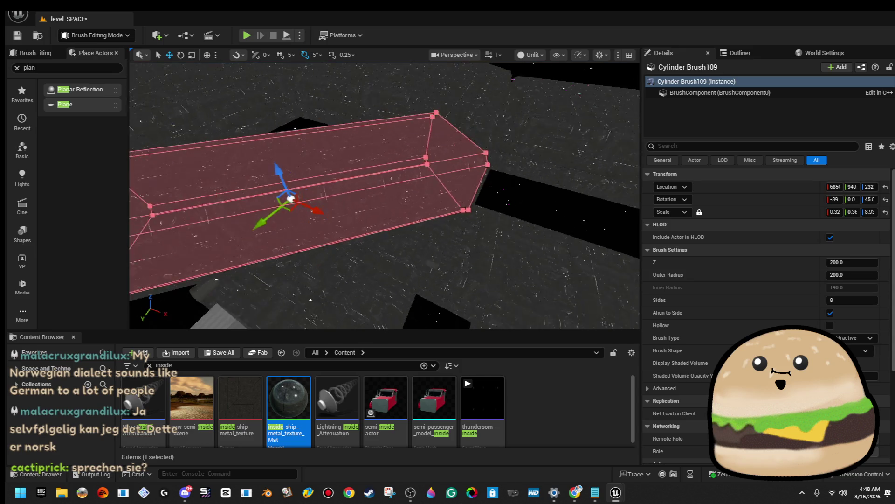
key("f")
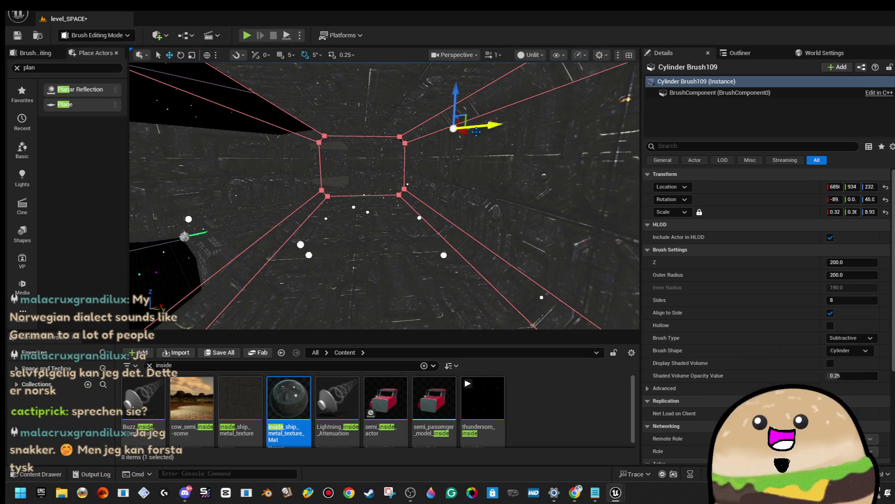
left_click_drag(321, 195, 266, 187)
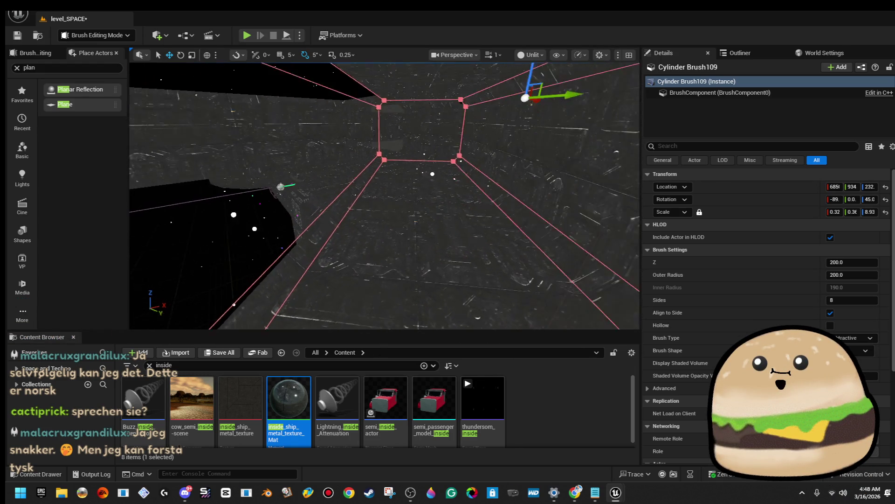
left_click_drag(266, 187, 299, 182)
Reduce the brush's X scale slightly to narrow the corridor.
left_click_drag(490, 107, 488, 107)
mouse_move(382, 196)
left_mouse_down()
mouse_move(352, 156)
mouse_move(303, 163)
left_mouse_up()
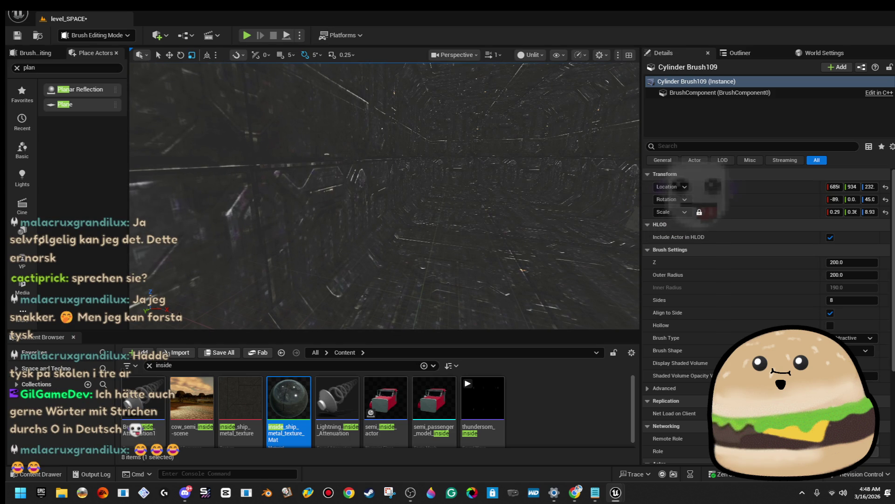
mouse_move(453, 223)
left_mouse_down()
mouse_move(429, 209)
mouse_move(415, 261)
mouse_move(396, 265)
mouse_move(400, 210)
mouse_move(404, 248)
left_mouse_up()
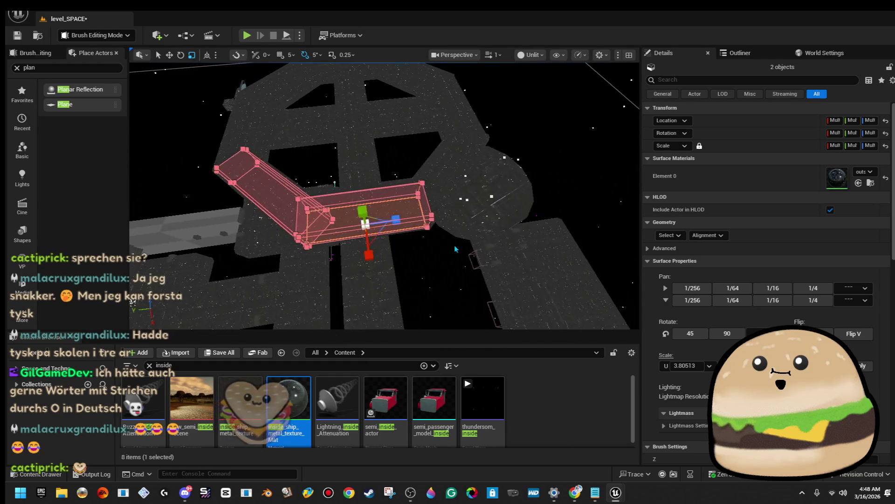
Rotate the two corridor brushes to about -45° and move them down-right across the floor.
key("e")
left_click_drag(373, 298, 413, 287)
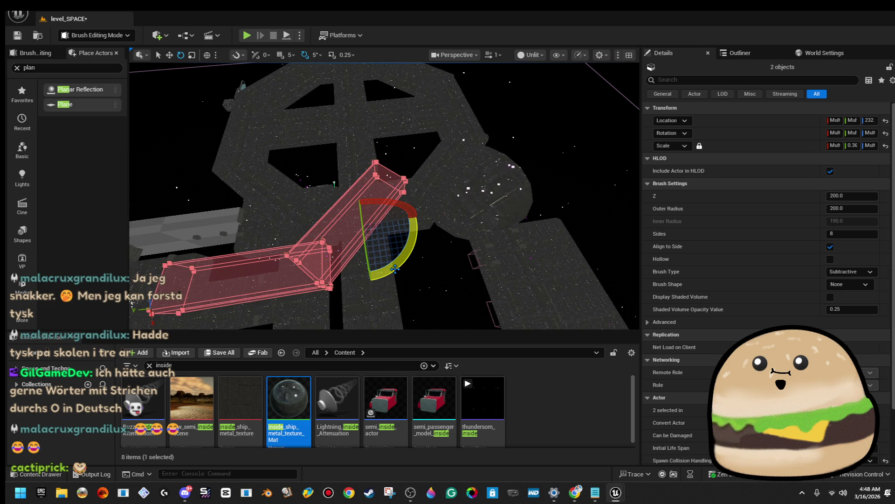
left_click_drag(372, 283, 398, 274)
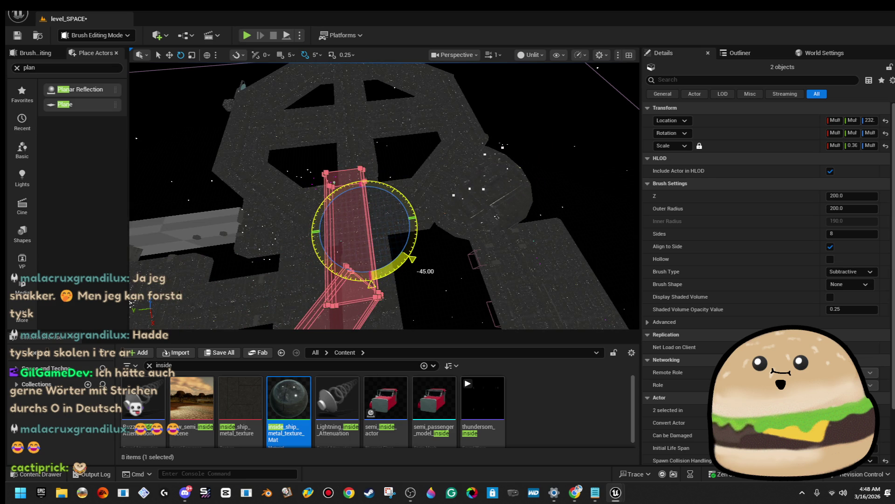
mouse_move(440, 213)
left_mouse_down()
mouse_move(401, 208)
mouse_move(439, 214)
left_mouse_up()
key("w")
mouse_move(336, 215)
left_mouse_down()
mouse_move(489, 282)
mouse_move(523, 316)
mouse_move(507, 290)
left_mouse_up()
left_click_drag(526, 247, 508, 317)
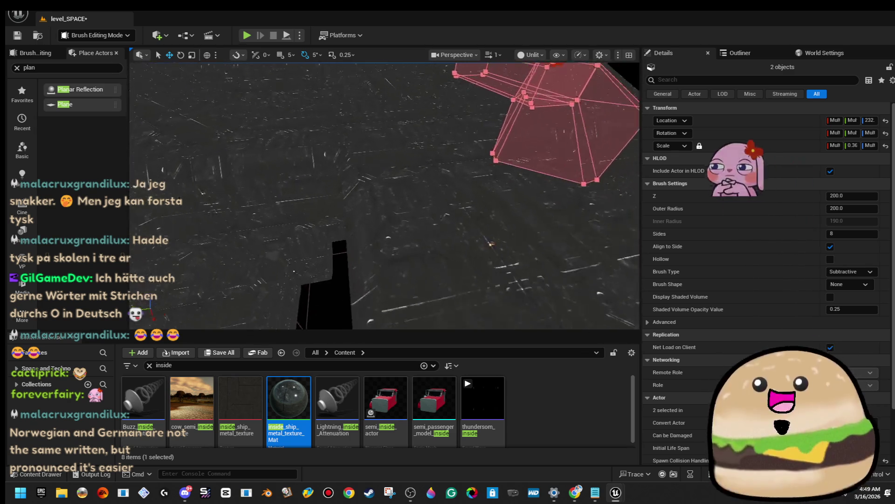
key("f")
Select the brush's end face and shift it slightly down-right into place.
mouse_move(385, 196)
left_mouse_down()
mouse_move(378, 191)
mouse_move(406, 181)
mouse_move(521, 245)
left_mouse_up()
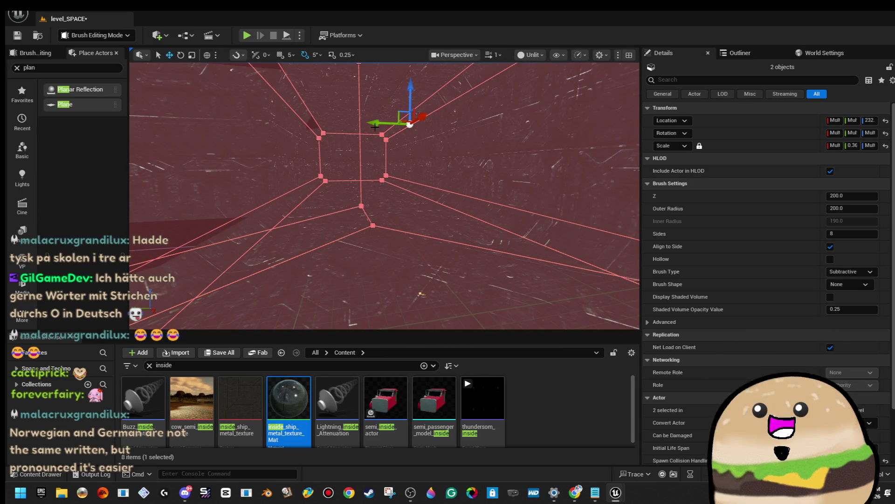
mouse_move(382, 123)
left_mouse_down()
mouse_move(420, 135)
mouse_move(397, 140)
left_mouse_up()
left_click(265, 157)
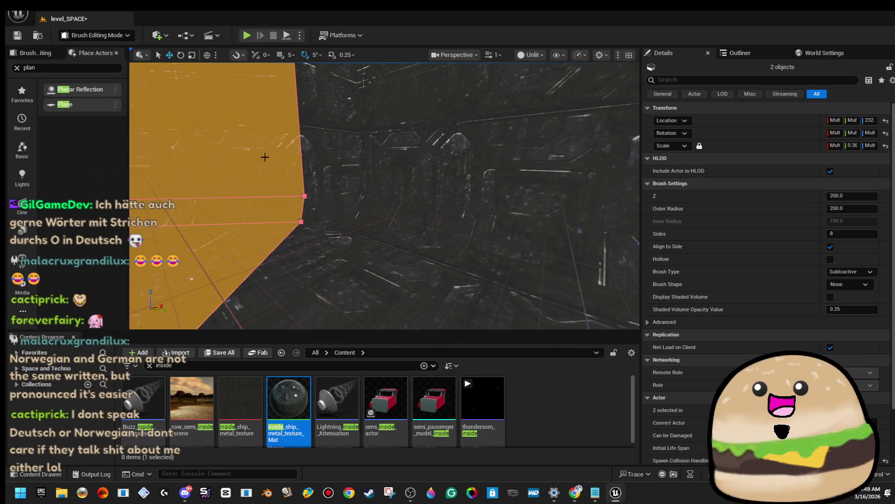
key("f")
mouse_move(380, 171)
left_mouse_down()
mouse_move(364, 171)
mouse_move(381, 171)
left_mouse_up()
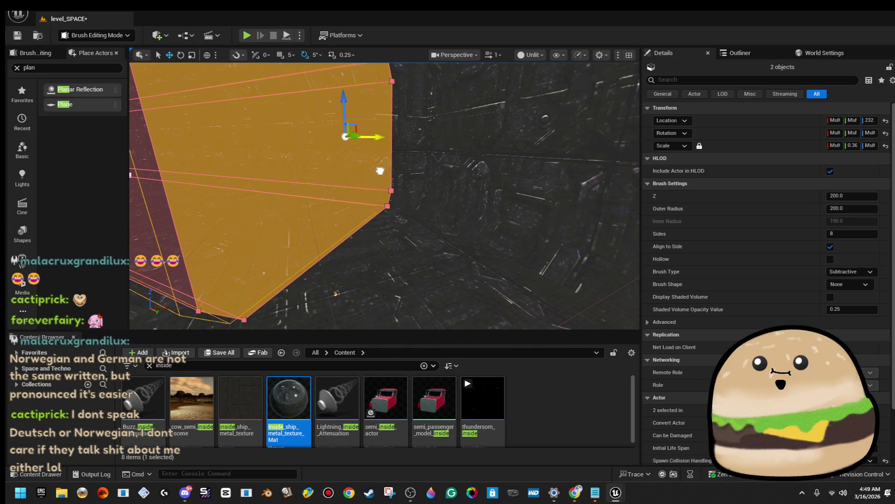
left_click_drag(338, 146, 415, 213)
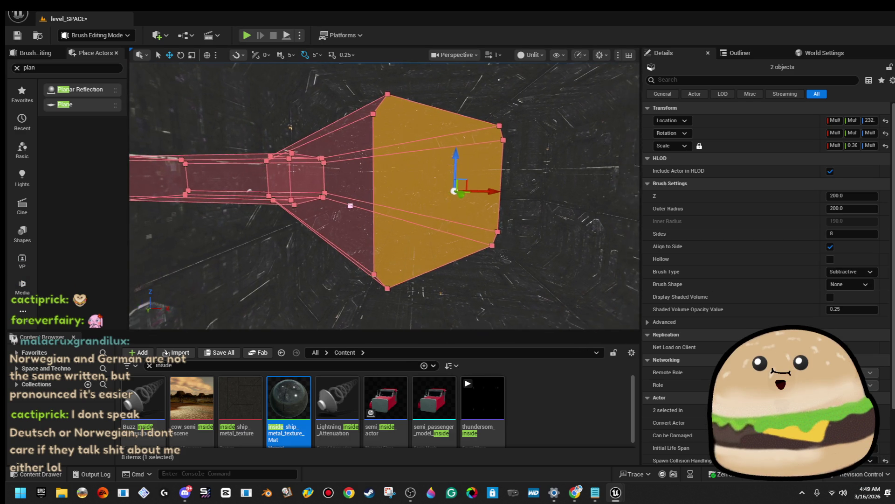
mouse_move(315, 175)
left_mouse_down()
mouse_move(327, 154)
mouse_move(457, 215)
left_mouse_up()
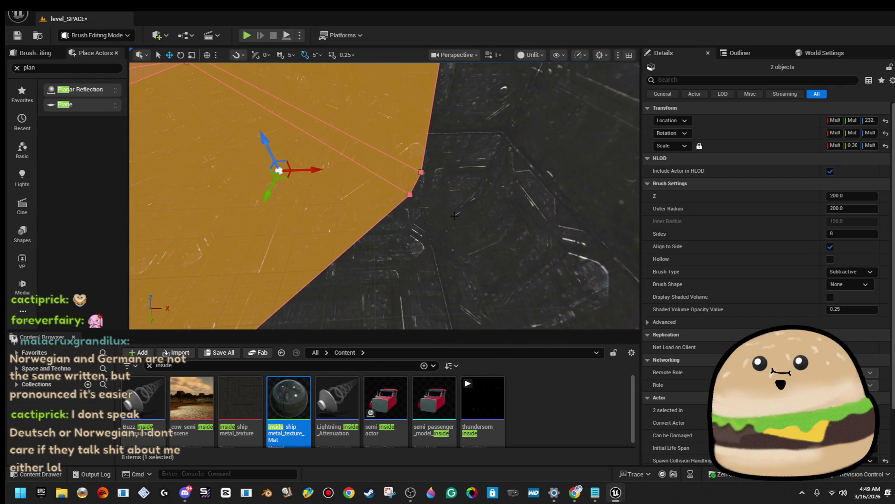
left_click_drag(288, 178, 357, 243)
scroll(356, 243, "down", 10)
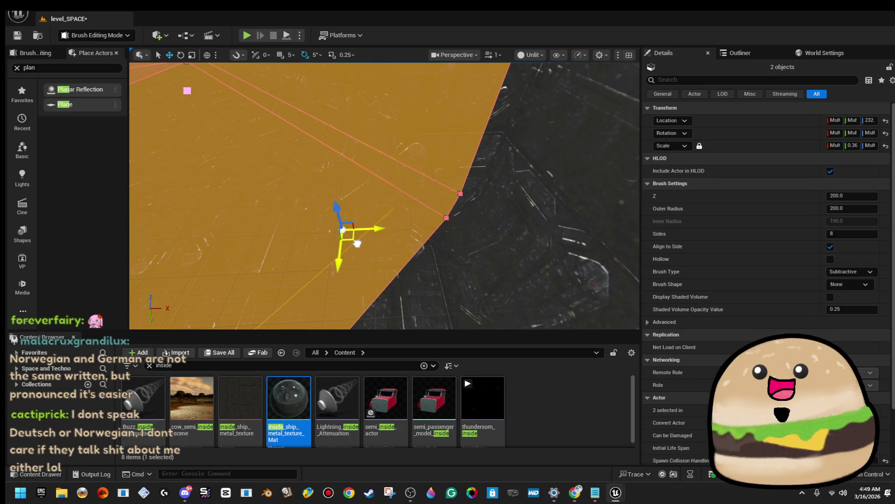
scroll(356, 243, "up", 10)
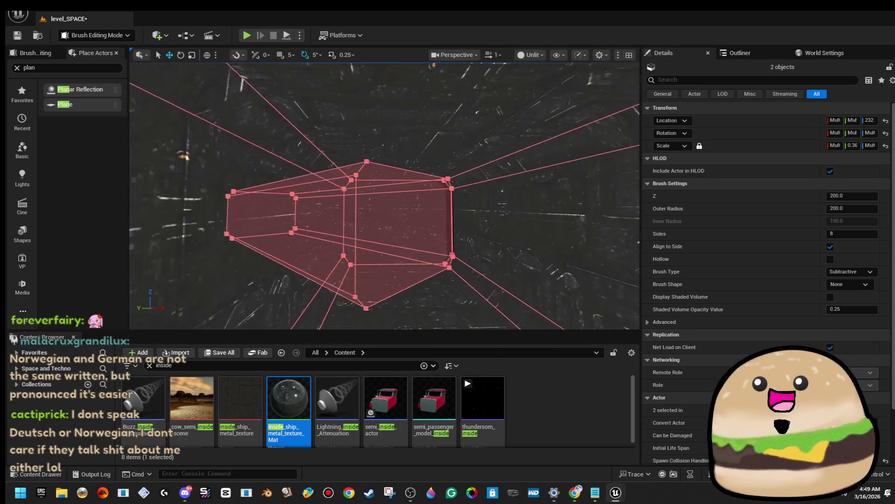
scroll(355, 254, "down", 5)
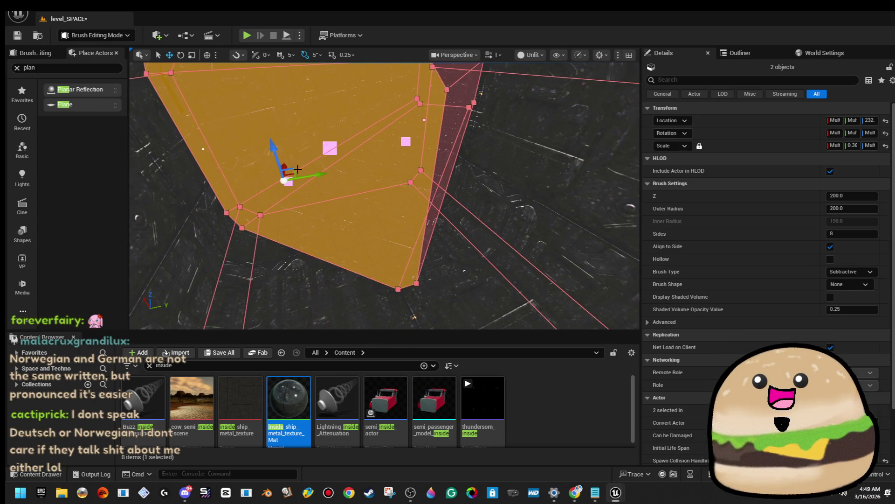
scroll(350, 133, "down", 5)
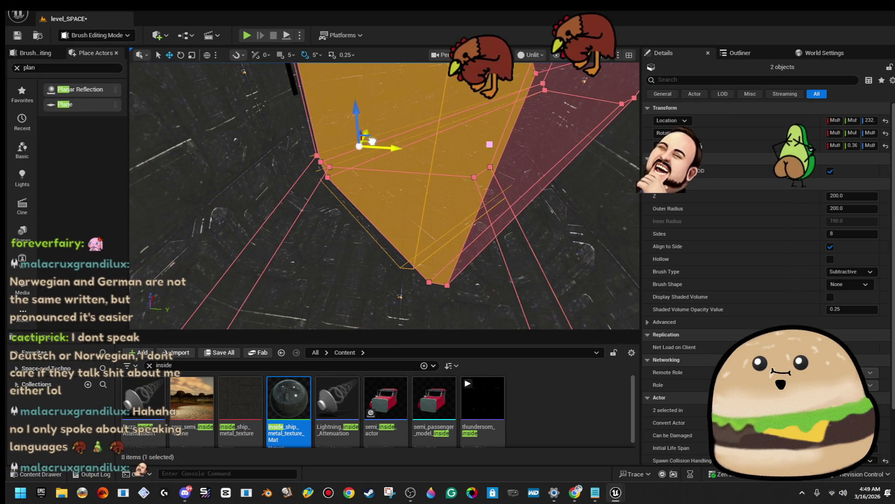
mouse_move(369, 140)
left_mouse_down()
mouse_move(280, 140)
mouse_move(280, 107)
left_mouse_up()
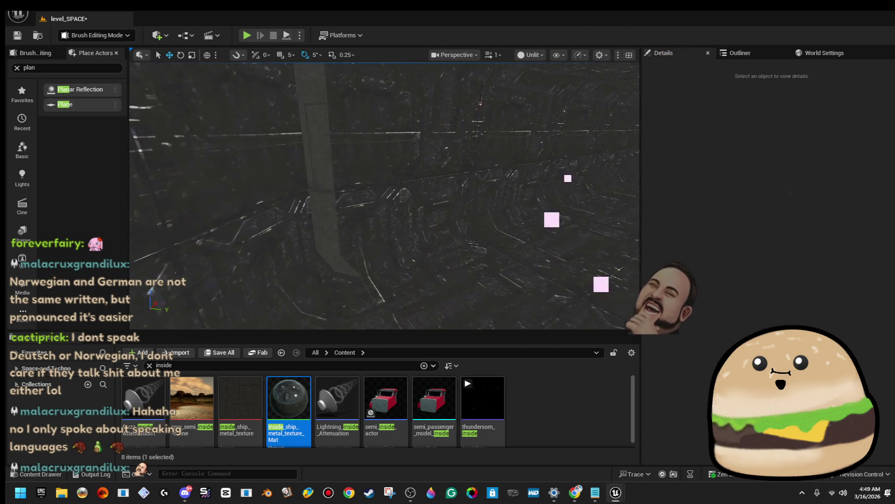
Select floor brush Cylinder Brush110, scale it down slightly, then deselect.
left_click(270, 219)
left_click_drag(373, 267, 380, 120)
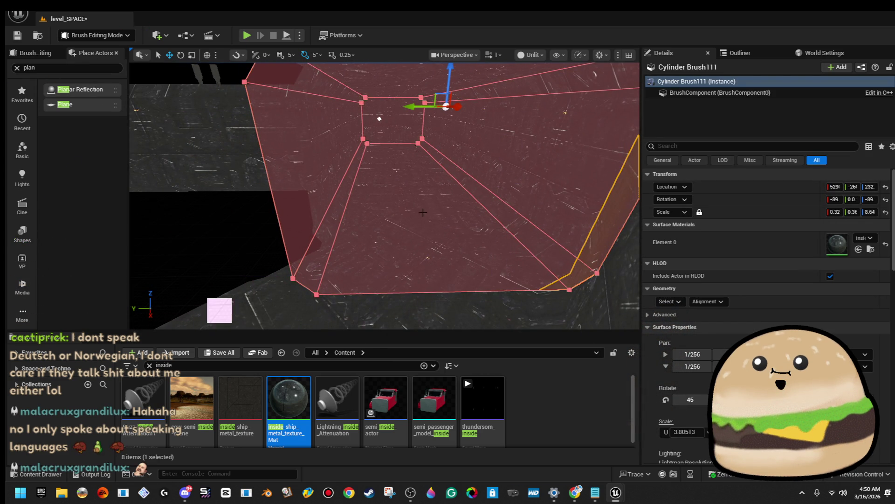
left_click_drag(370, 193, 374, 224)
left_click(473, 234)
left_click_drag(473, 234, 319, 200)
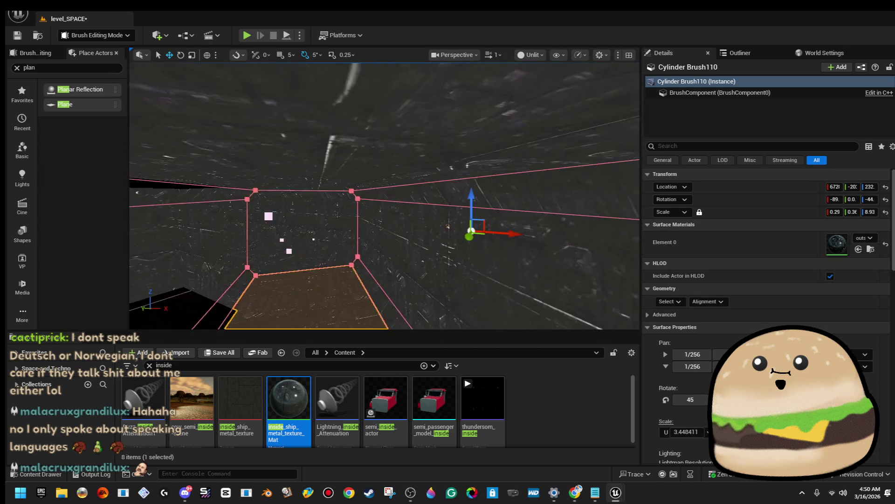
key("r")
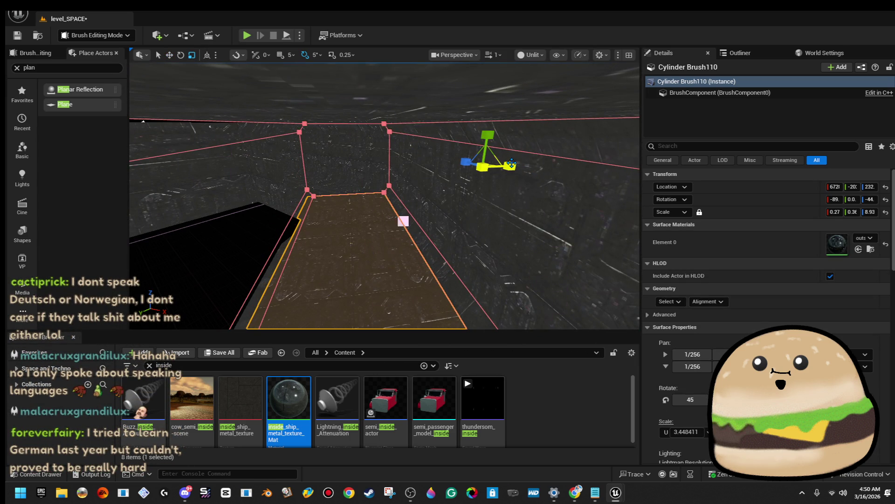
left_click(421, 177)
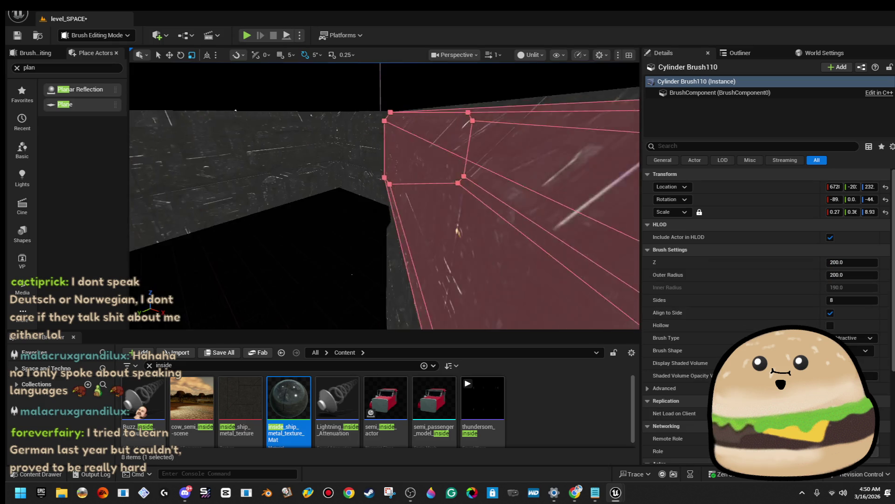
left_click(351, 281)
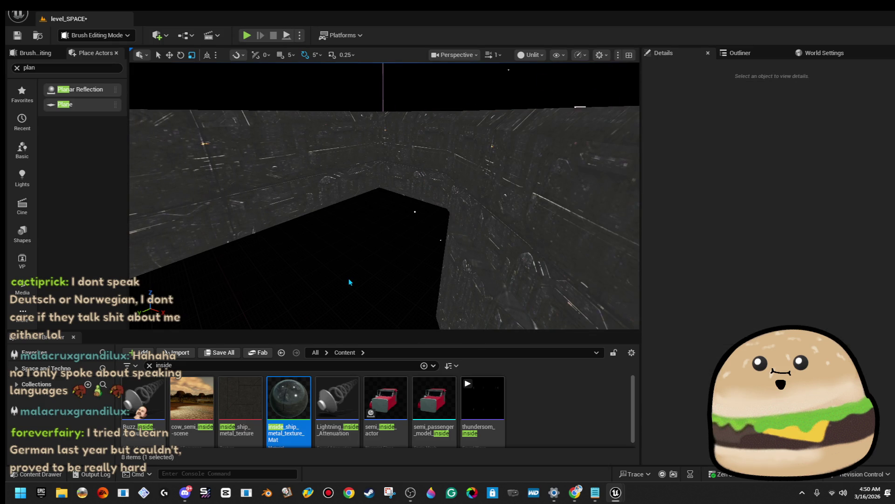
mouse_move(351, 282)
left_mouse_down()
mouse_move(320, 251)
mouse_move(333, 268)
mouse_move(348, 255)
left_mouse_up()
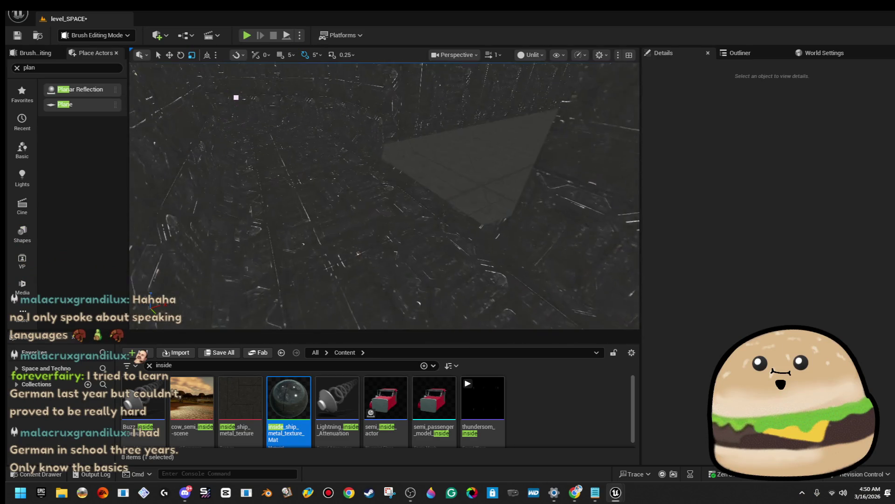
Select another cylinder corridor brush and pull its end with the move gizmo to lengthen it.
left_click_drag(348, 254, 354, 248)
left_click(450, 279)
left_click_drag(450, 280, 448, 275)
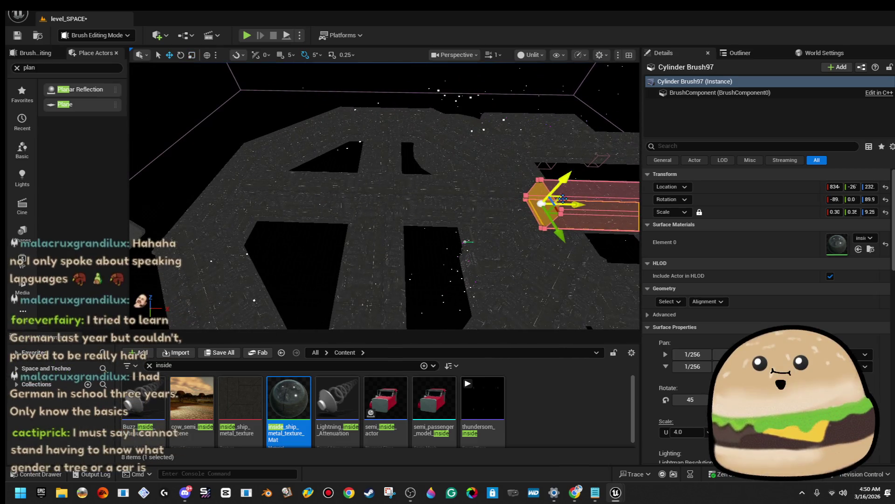
left_click_drag(577, 202, 380, 204)
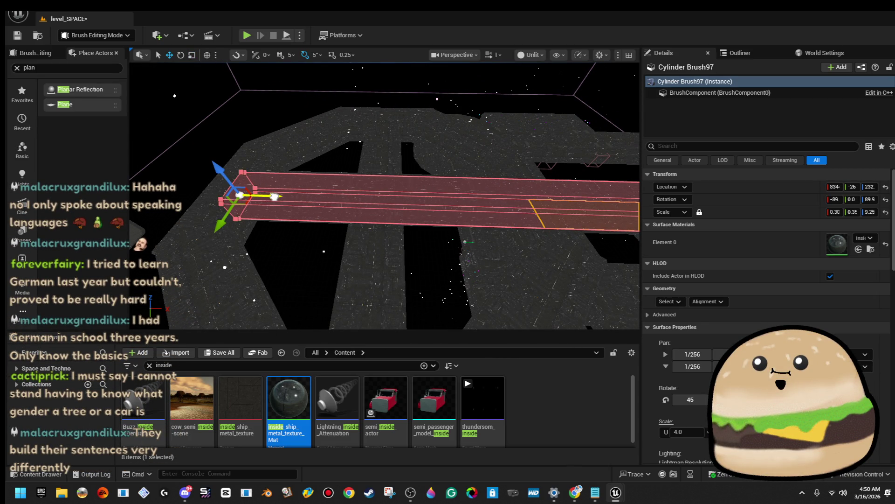
left_click_drag(274, 196, 208, 192)
mouse_move(555, 242)
left_mouse_down()
mouse_move(485, 219)
mouse_move(458, 195)
mouse_move(414, 195)
left_mouse_up()
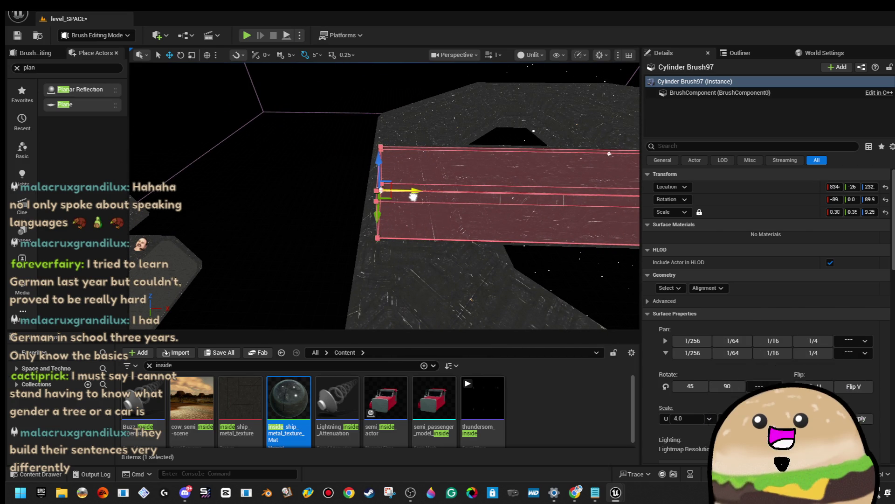
key("Delete")
mouse_move(414, 196)
left_mouse_down()
mouse_move(406, 158)
mouse_move(334, 169)
left_mouse_up()
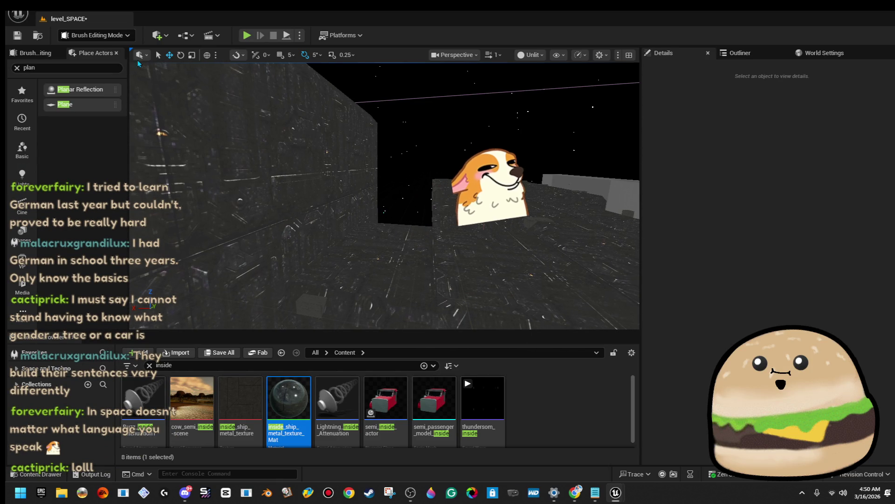
Save all changes to the level_SPACE map with File > Save All.
left_click(18, 14)
left_click(93, 138)
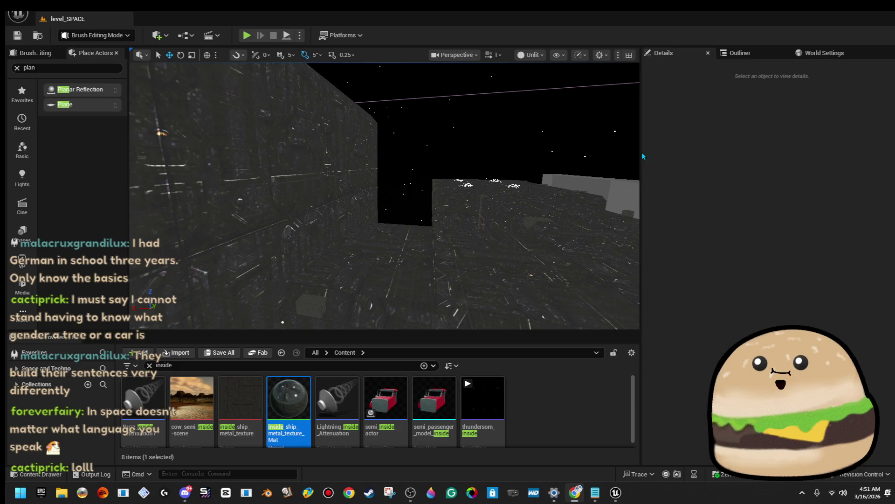
mouse_move(550, 173)
left_mouse_down()
mouse_move(541, 159)
mouse_move(522, 163)
mouse_move(537, 161)
left_mouse_up()
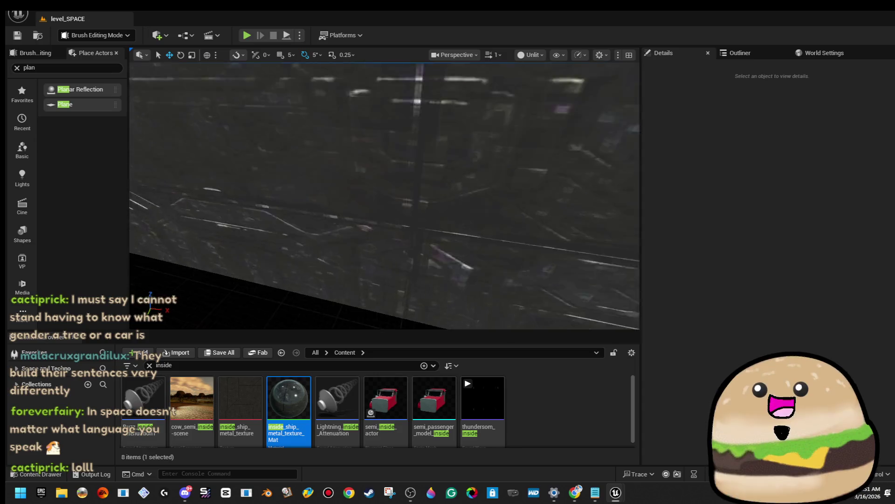
Select and frame the corridor brush, then duplicate it with Ctrl+D.
left_click_drag(543, 185, 543, 184)
left_click(411, 250)
key("f")
key("ctrl+d")
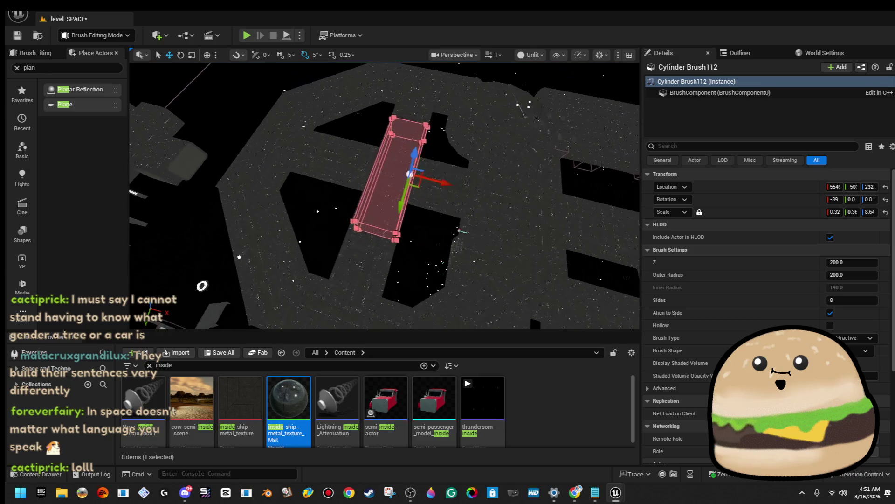
left_click_drag(269, 191, 344, 222)
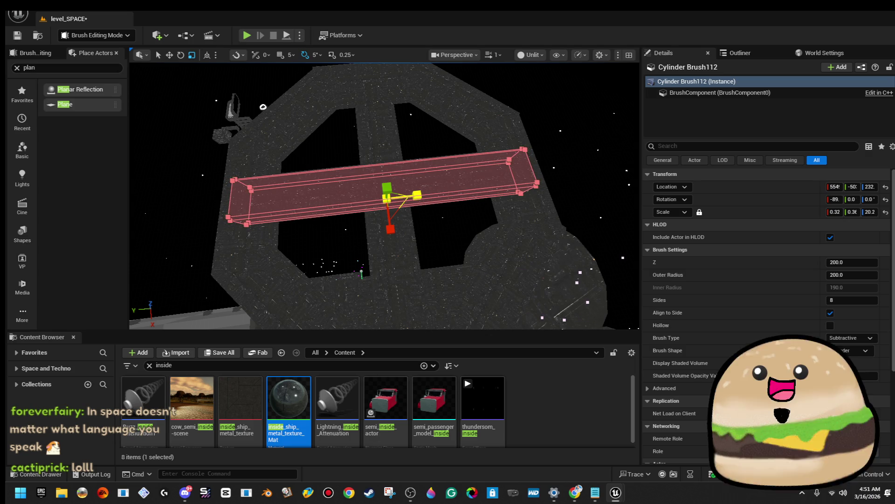
mouse_move(323, 179)
left_mouse_down()
mouse_move(272, 189)
mouse_move(306, 174)
mouse_move(410, 171)
left_mouse_up()
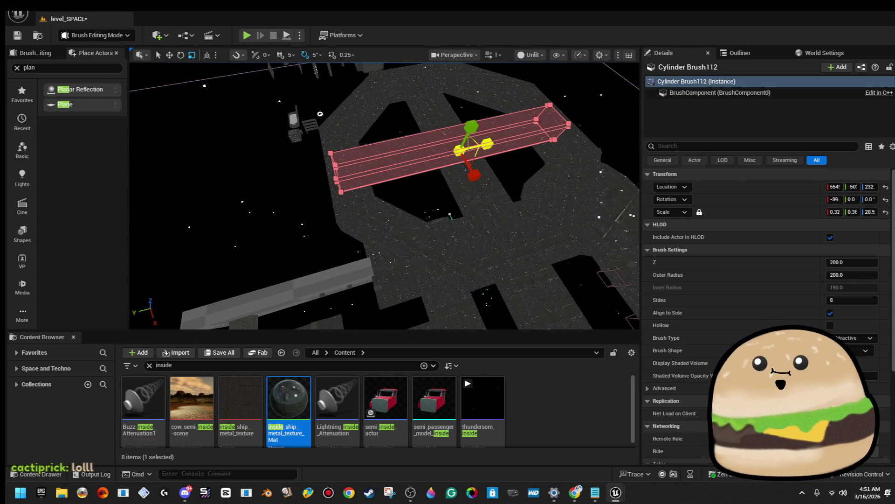
Stretch the copy, Cylinder Brush112, lengthwise to about 21.2 Z scale.
left_click_drag(870, 212, 877, 212)
mouse_move(479, 135)
left_mouse_down()
mouse_move(478, 103)
mouse_move(478, 129)
left_mouse_up()
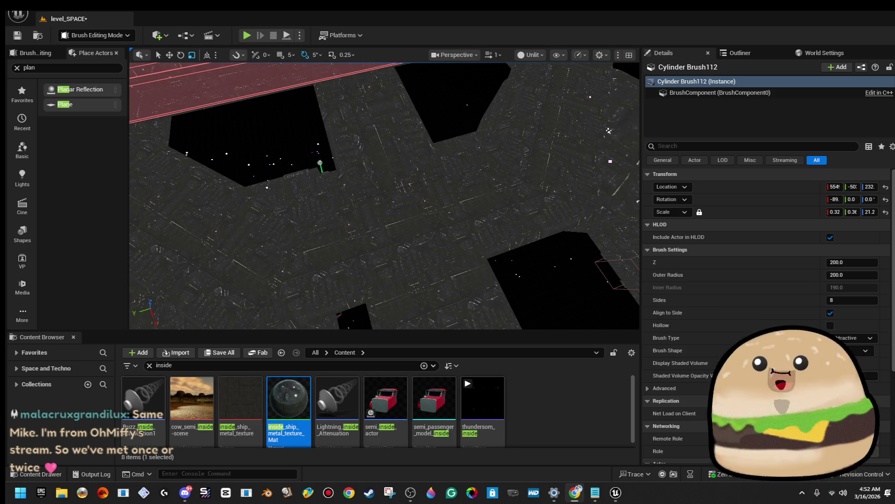
key("f")
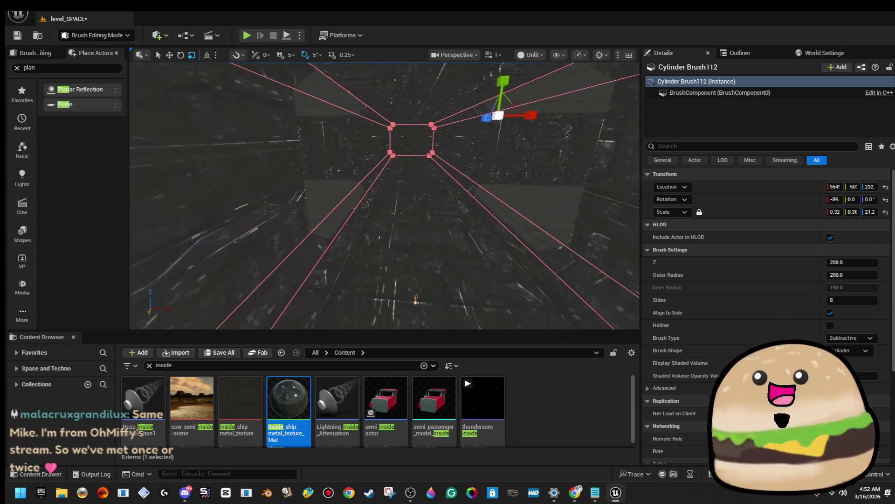
left_click_drag(476, 168, 476, 168)
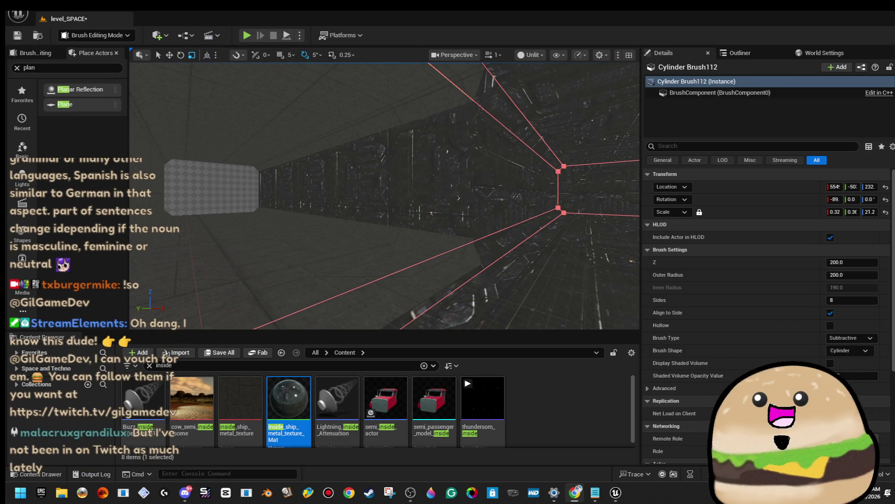
left_click_drag(397, 257, 381, 266)
left_click(397, 257)
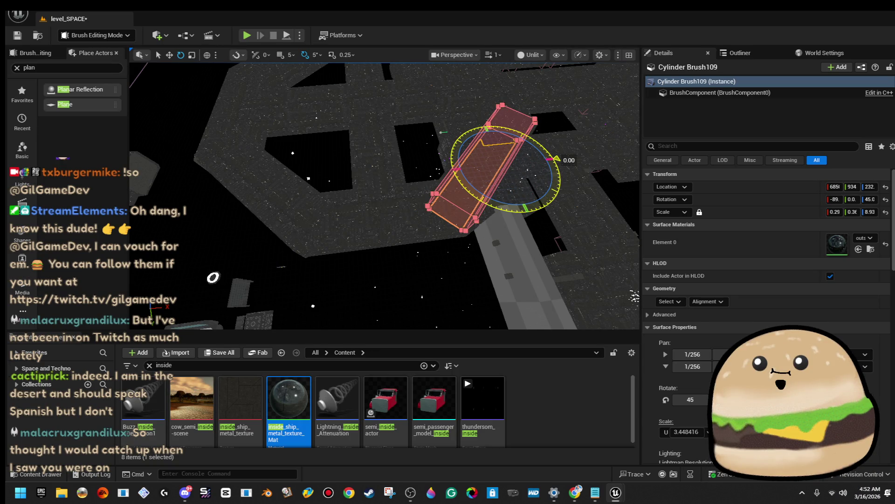
Alt-rotate a copy of Cylinder Brush109 to about 90° yaw, creating Cylinder Brush113, and inspect it.
left_click_drag(555, 157, 563, 182)
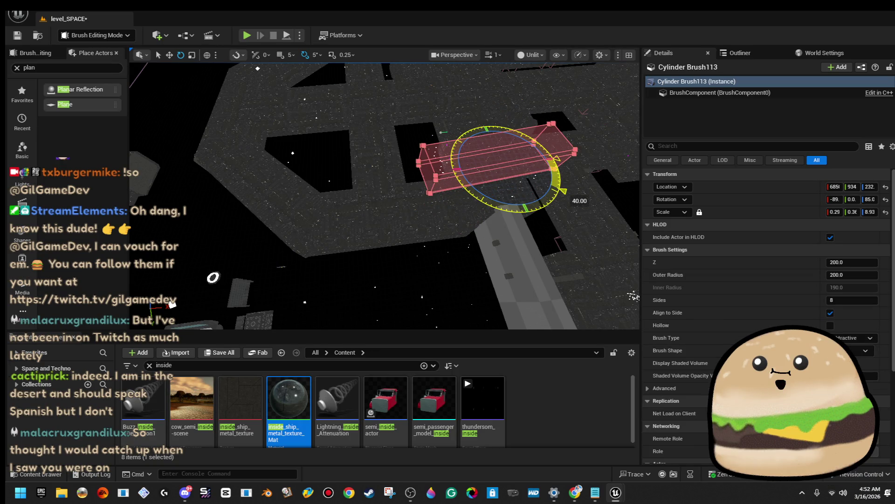
left_click_drag(495, 209, 492, 238)
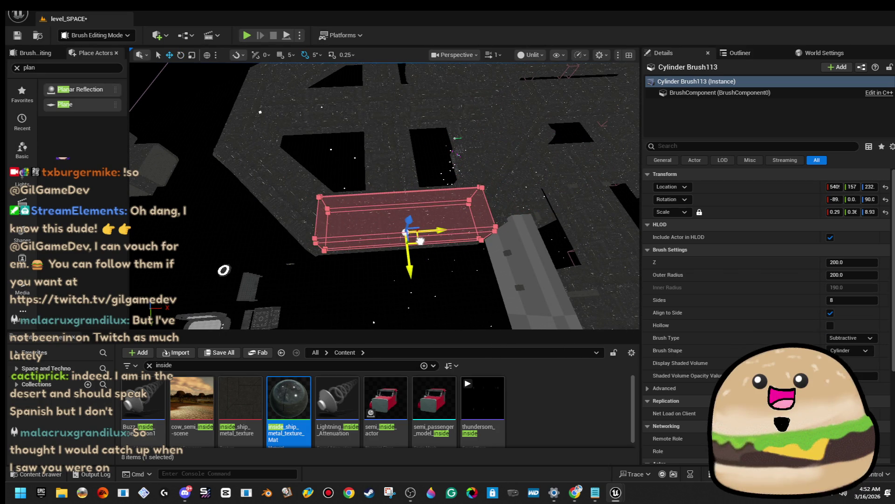
left_click_drag(420, 240, 419, 240)
left_click_drag(548, 231, 548, 231)
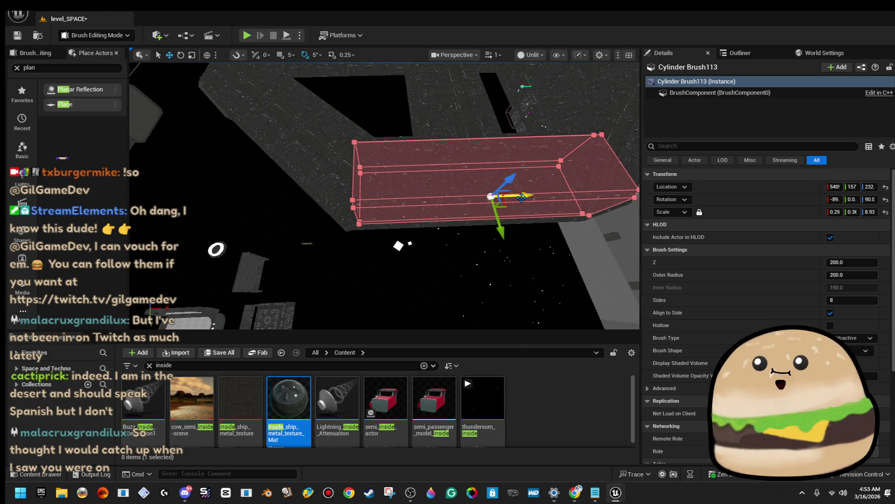
left_click_drag(512, 195, 512, 195)
left_click_drag(490, 325, 489, 325)
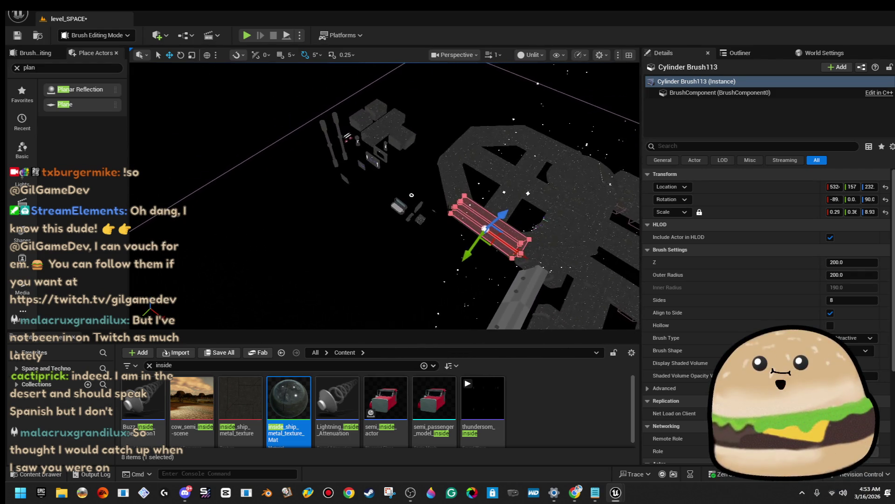
Marquee-select a cluster of 46 small ship parts and move them toward the other props.
left_click_drag(430, 262, 430, 262)
left_click(430, 260)
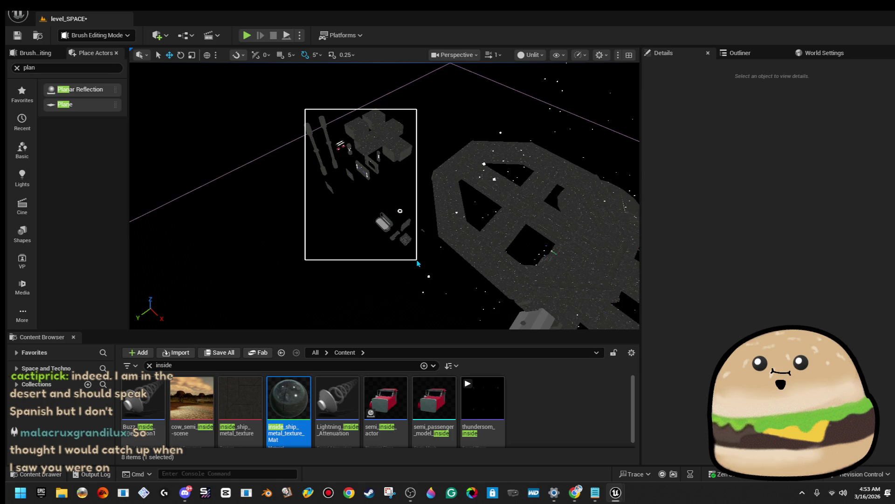
left_click_drag(418, 264, 418, 262)
left_click_drag(353, 225, 426, 292)
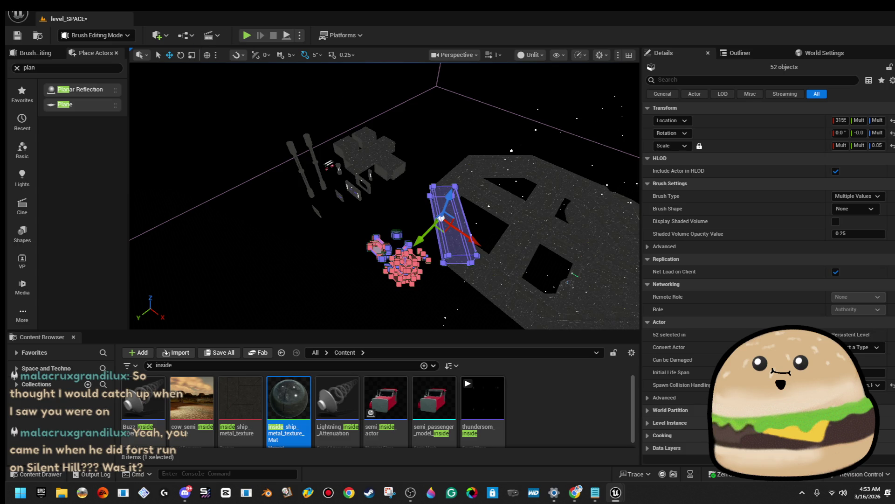
left_click(401, 227)
left_click_drag(350, 202, 412, 254)
key("f")
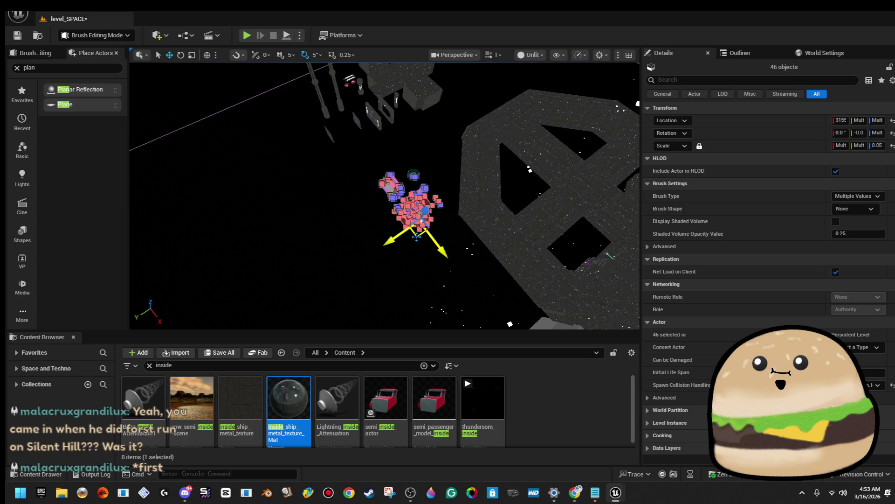
left_click_drag(417, 232, 358, 210)
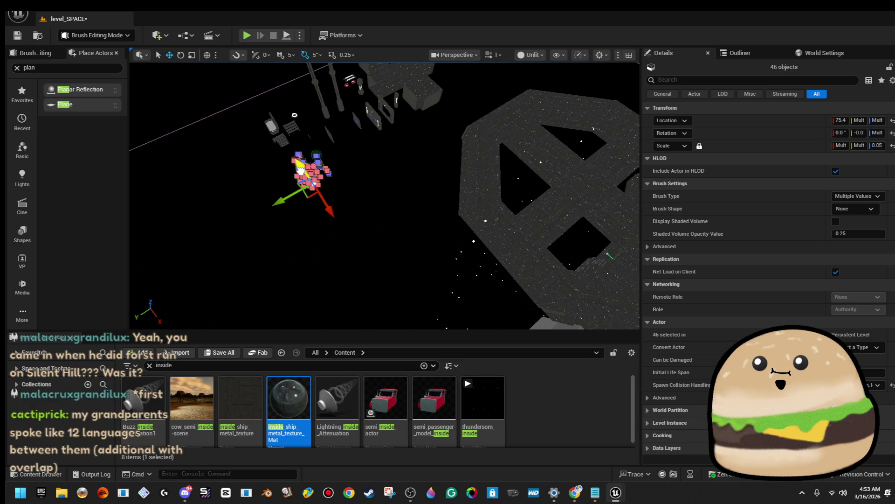
mouse_move(302, 170)
left_mouse_down()
mouse_move(265, 135)
mouse_move(337, 146)
left_mouse_up()
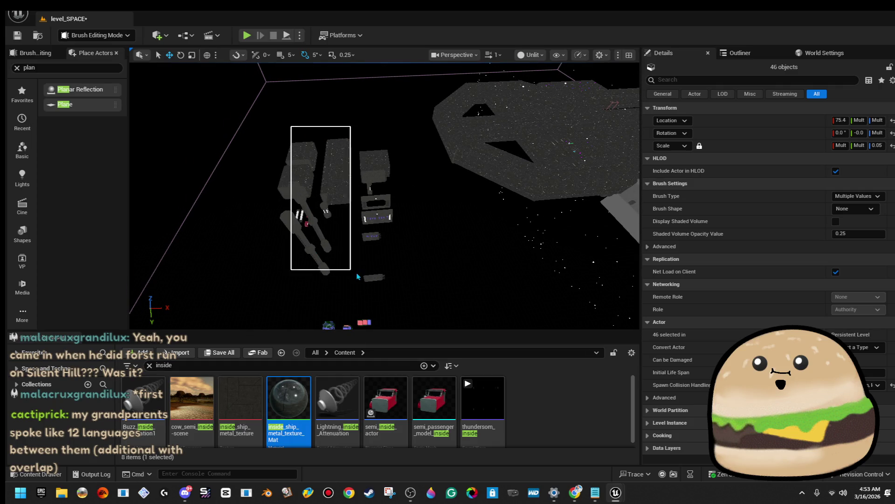
Select the 38 enclosed tall ship parts and move them down toward the floor grid.
left_click_drag(390, 293, 390, 288)
left_click_drag(336, 266, 412, 150)
key("Escape")
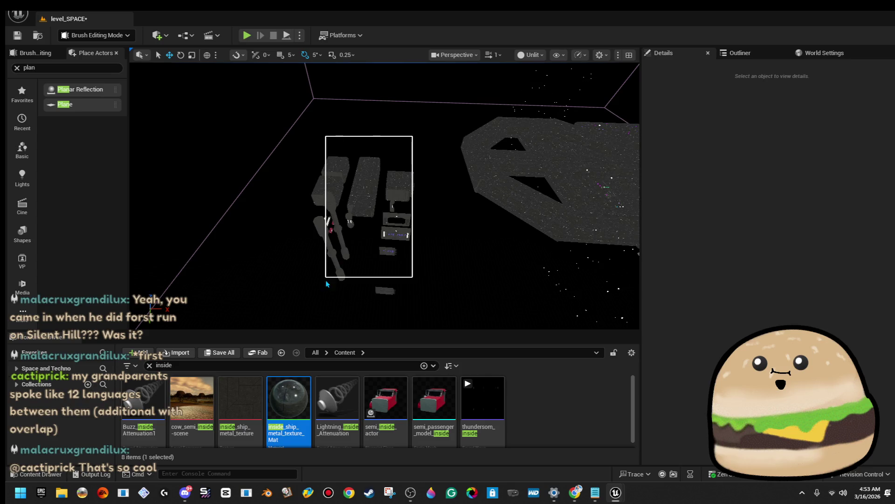
left_click_drag(327, 284, 328, 298)
left_click(419, 206)
mouse_move(364, 255)
left_mouse_down()
mouse_move(337, 178)
mouse_move(286, 158)
left_mouse_up()
key("f")
mouse_move(420, 275)
left_mouse_down()
mouse_move(420, 293)
mouse_move(420, 275)
left_mouse_up()
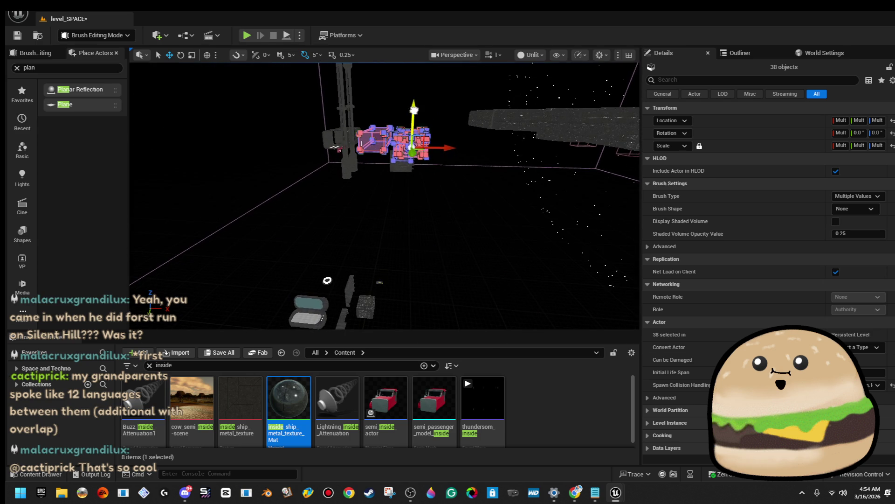
left_click_drag(413, 109, 388, 240)
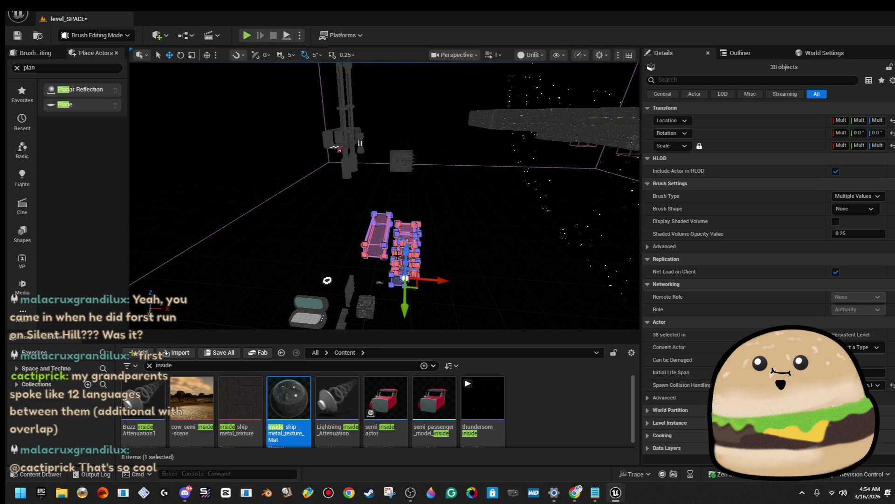
left_click(426, 290)
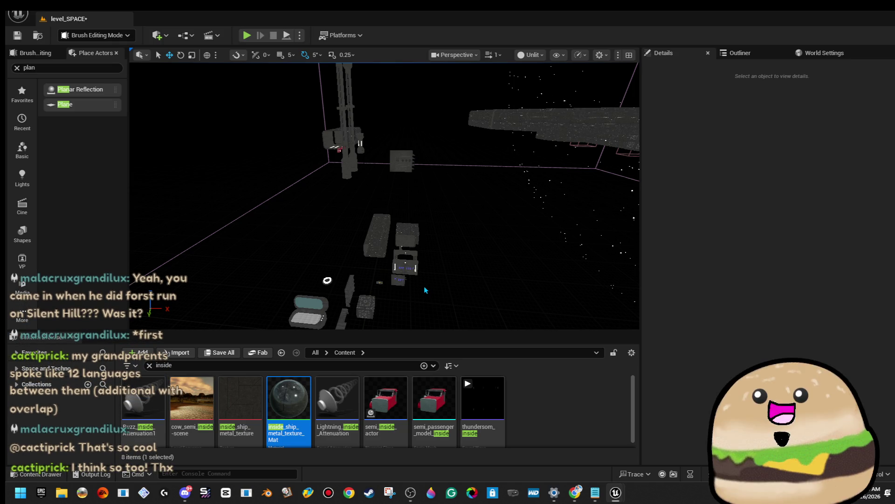
Fly up to the grid box and tower and select the small box.
mouse_move(425, 290)
left_mouse_down()
mouse_move(420, 255)
mouse_move(370, 284)
mouse_move(412, 264)
mouse_move(412, 275)
mouse_move(412, 254)
left_mouse_up()
left_click(412, 264)
mouse_move(333, 183)
left_mouse_down()
mouse_move(385, 241)
mouse_move(379, 214)
mouse_move(390, 226)
left_mouse_up()
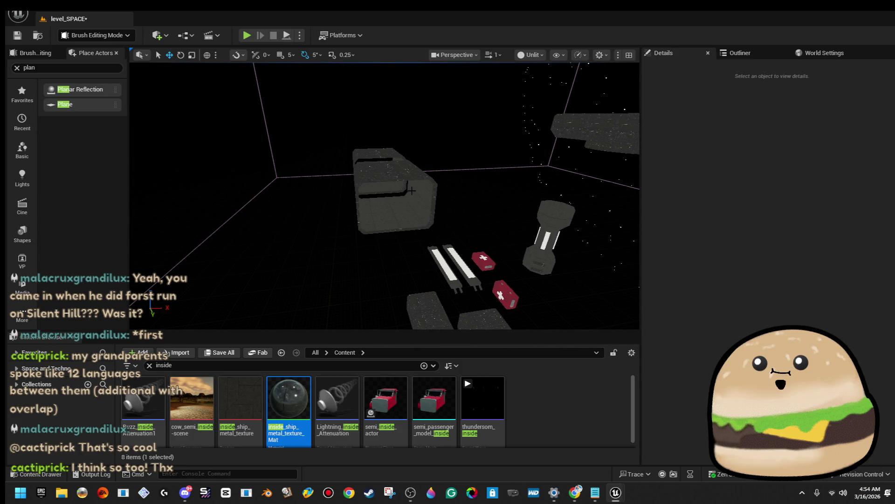
Delete the Cylinder Brush9 box and the two small cylinder brushes, Cylinder Brush8 and Cylinder Brush7.
left_click(409, 192)
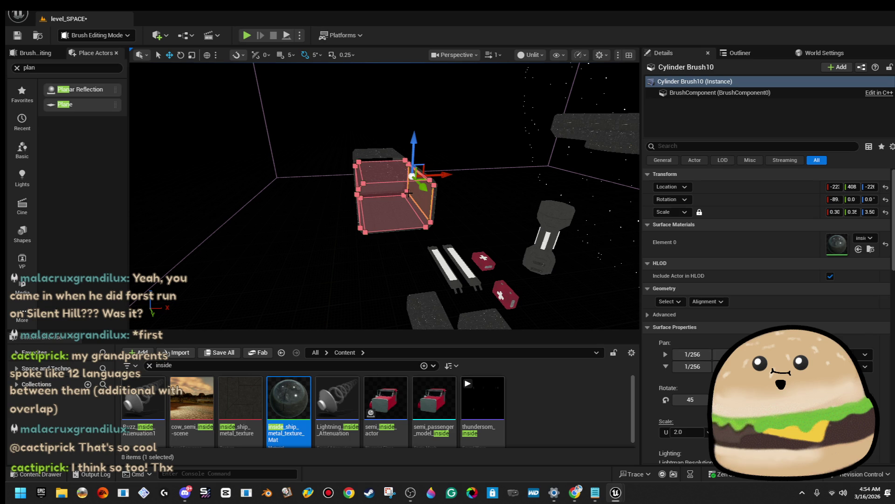
key("Escape")
left_click_drag(408, 192, 407, 194)
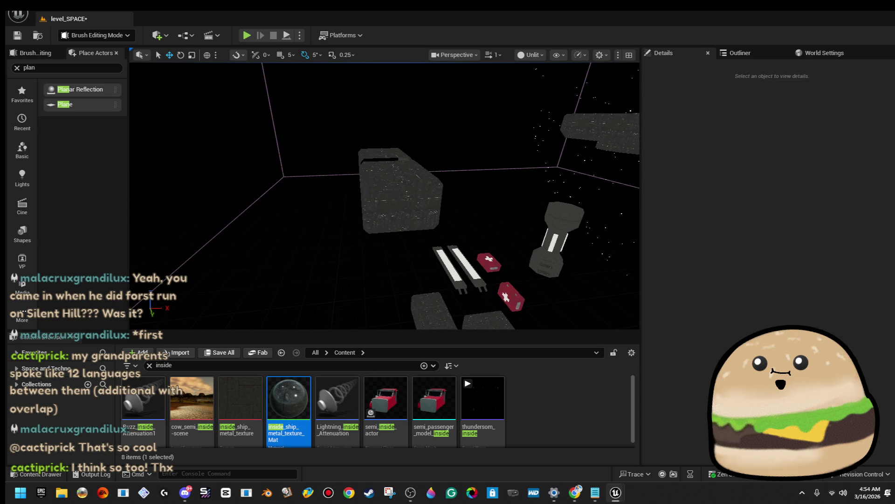
left_click(407, 194)
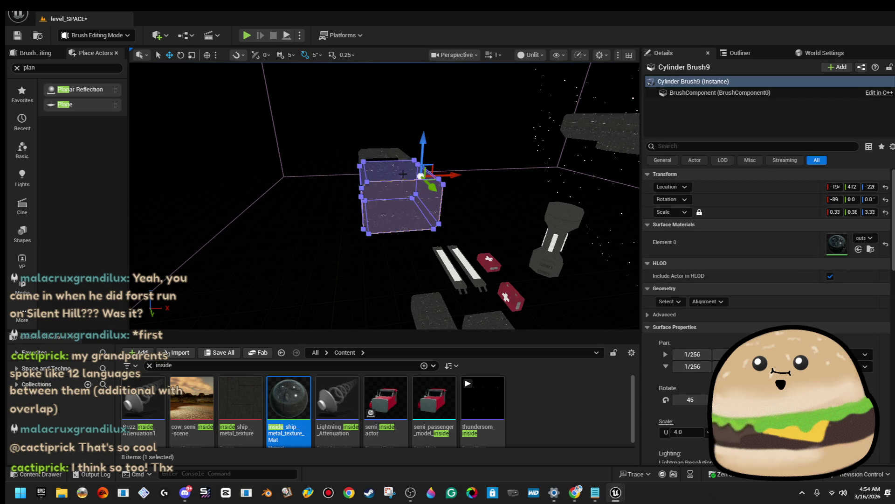
key("Delete")
left_click(403, 174)
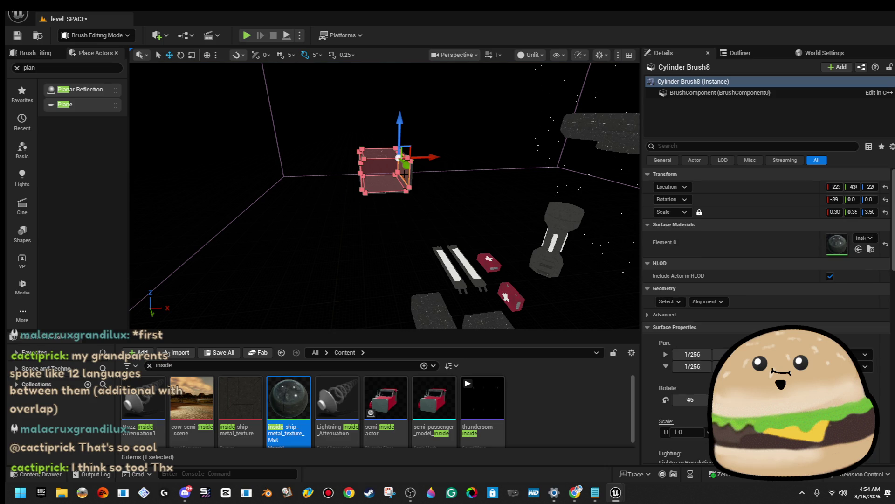
key("Delete")
left_click(405, 174)
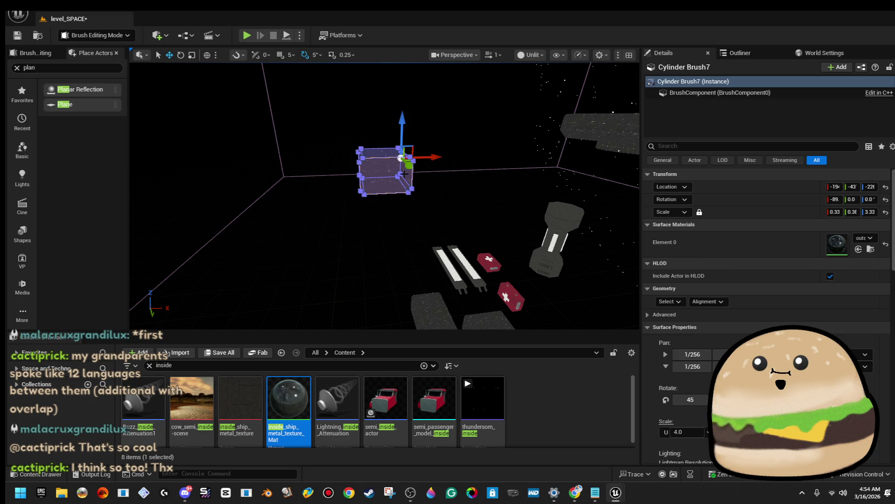
key("Delete")
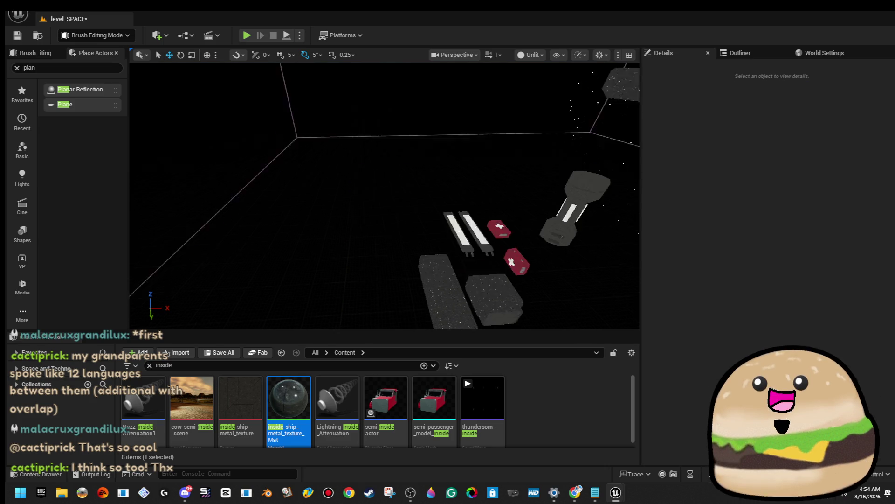
Box-select the ten corridor cylinder brushes.
key("w")
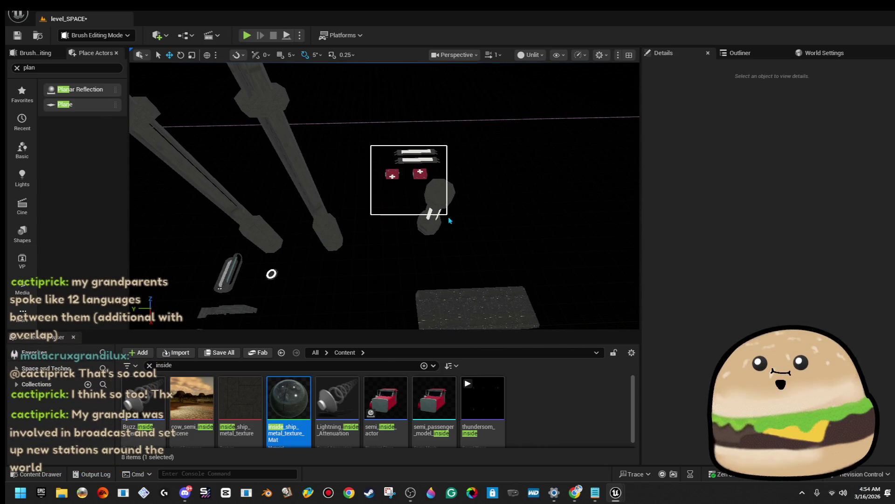
left_click_drag(449, 216, 458, 230)
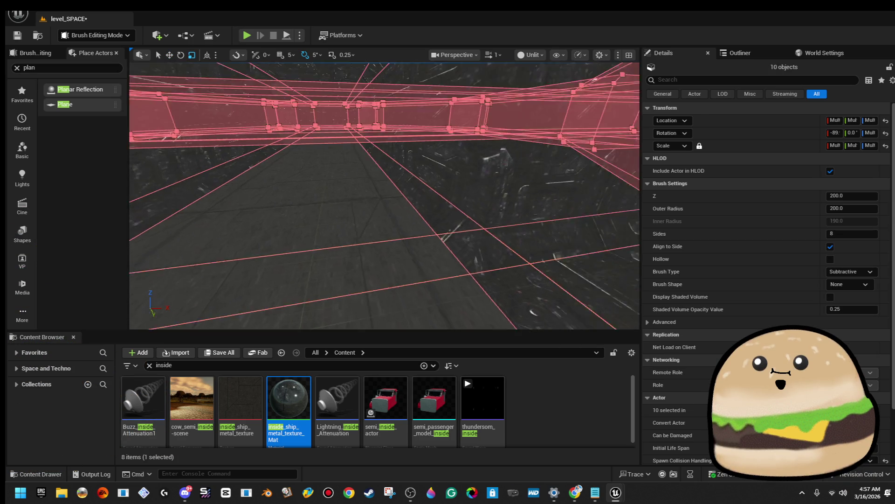
left_click_drag(380, 285, 413, 283)
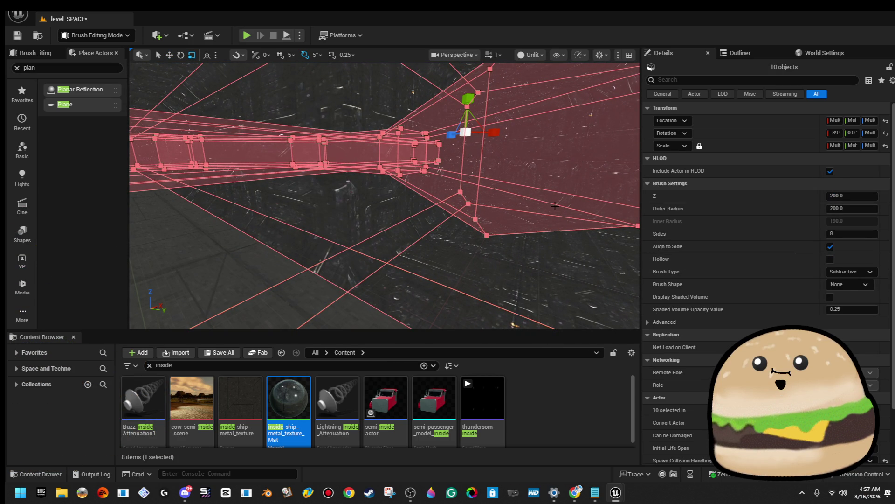
Apply inside_ship_metal_texture_Mat to the matching brushes' surfaces and box-align the texture.
left_click(462, 188)
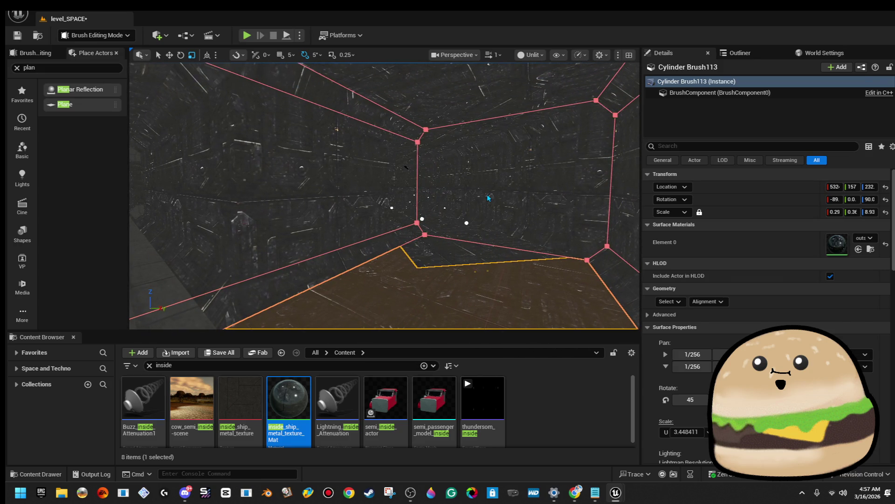
left_click(487, 193, "ctrl")
mouse_move(492, 204)
left_mouse_down()
mouse_move(510, 226)
mouse_move(515, 205)
mouse_move(525, 212)
left_mouse_up()
left_click(397, 196, "ctrl")
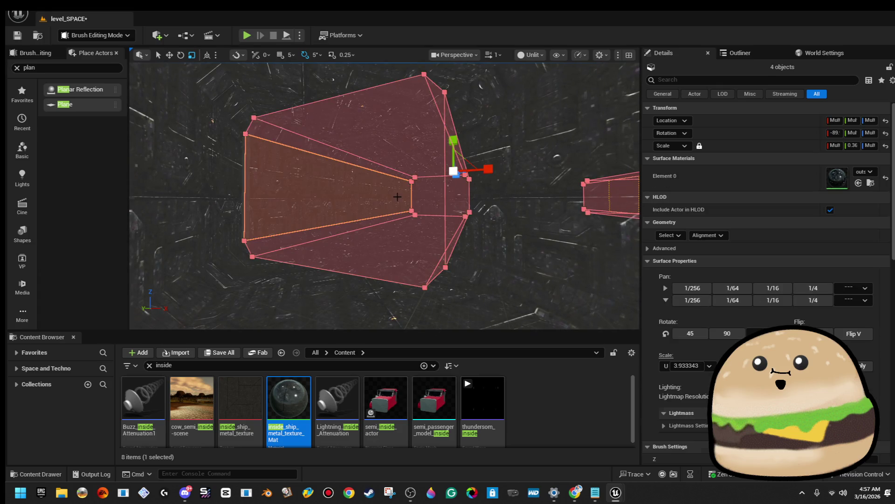
left_click(363, 298, "ctrl")
left_click(667, 236)
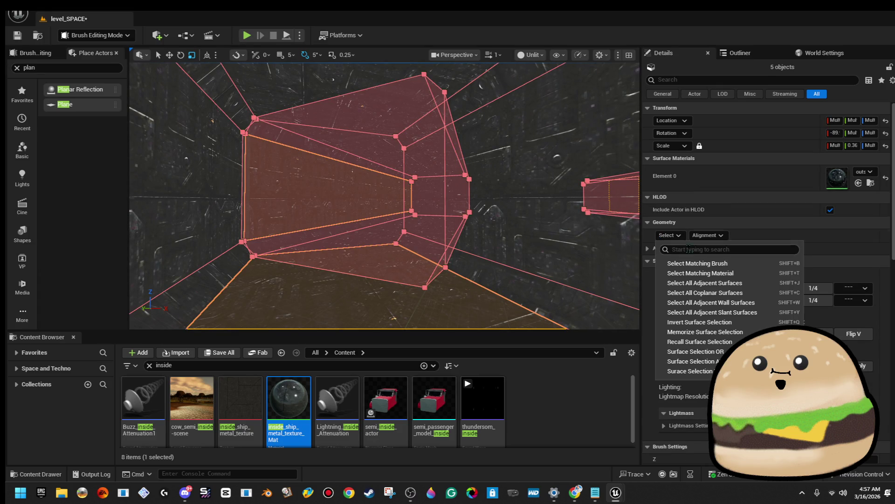
left_click(699, 263)
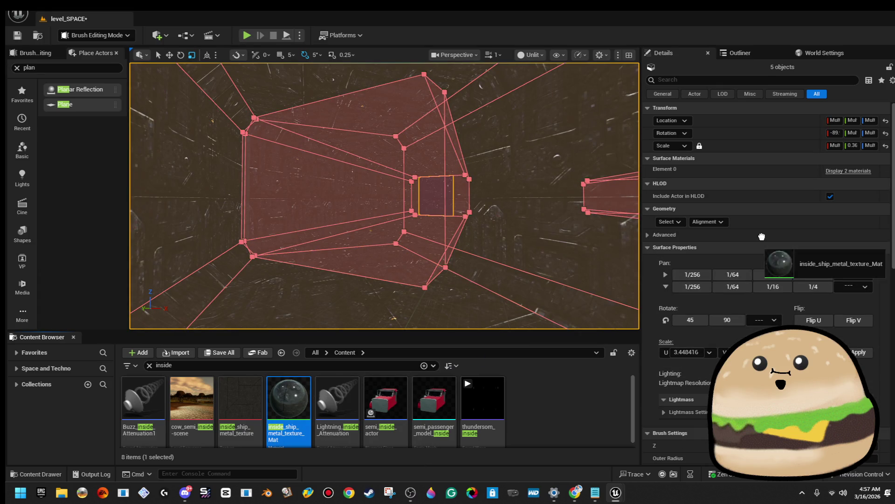
left_click(849, 171)
mouse_move(295, 395)
left_mouse_down()
mouse_move(788, 201)
mouse_move(850, 210)
left_mouse_up()
scroll(547, 210, "up", 5)
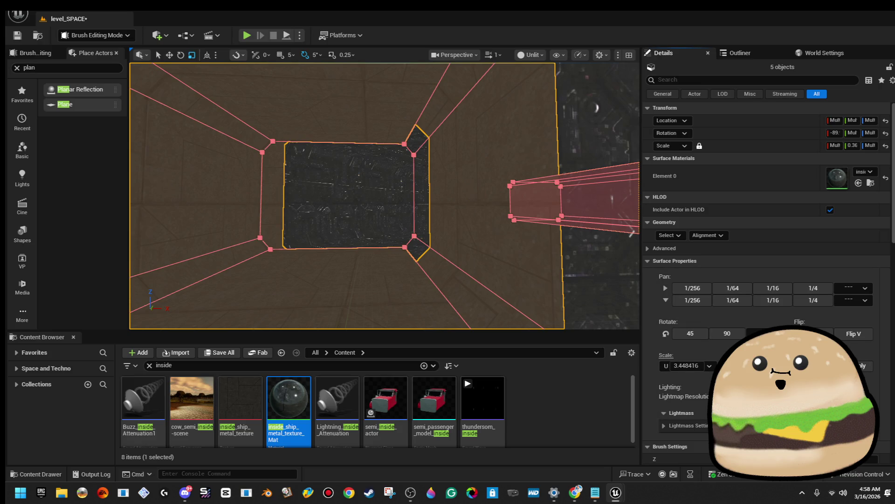
left_click(718, 237)
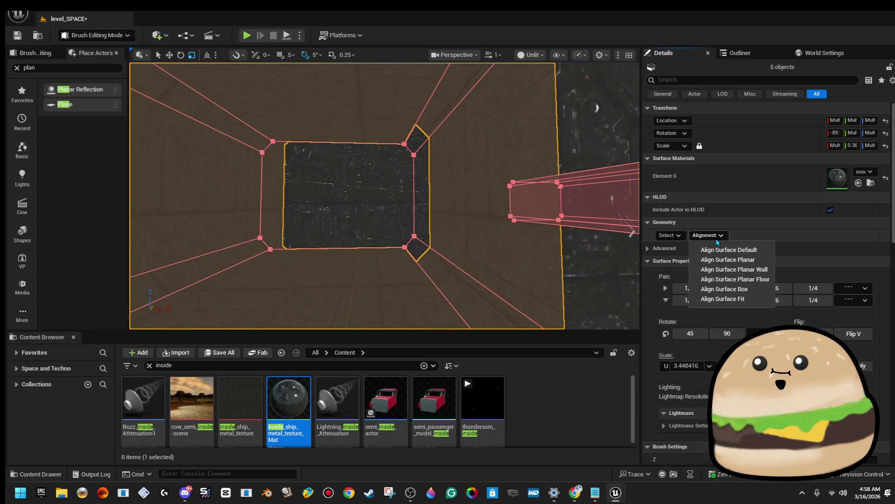
left_click(737, 291)
Select the tunnel's floor, left wall and small wall panel surfaces.
left_click_drag(439, 298, 454, 279)
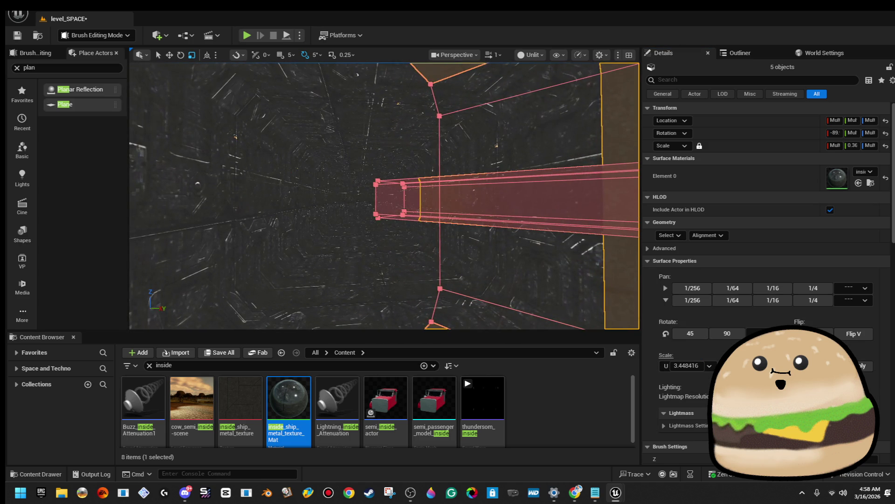
left_click(365, 275)
left_click_drag(364, 276, 364, 275)
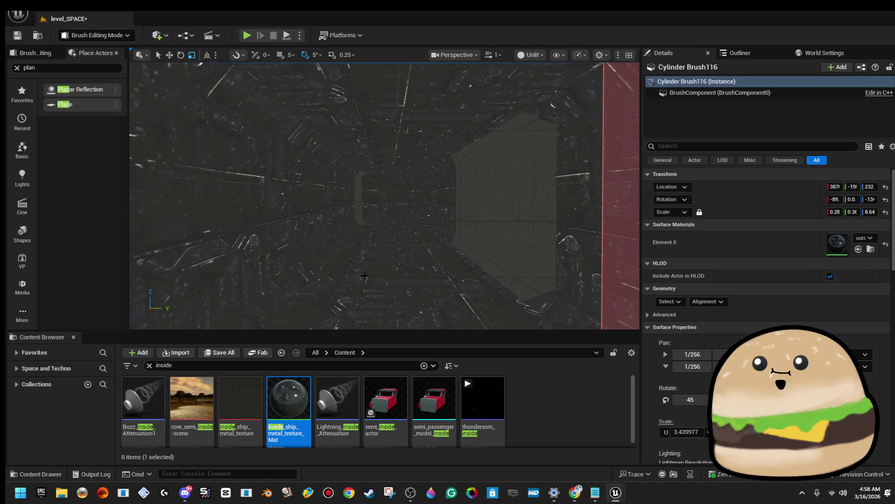
left_click(367, 280, "ctrl")
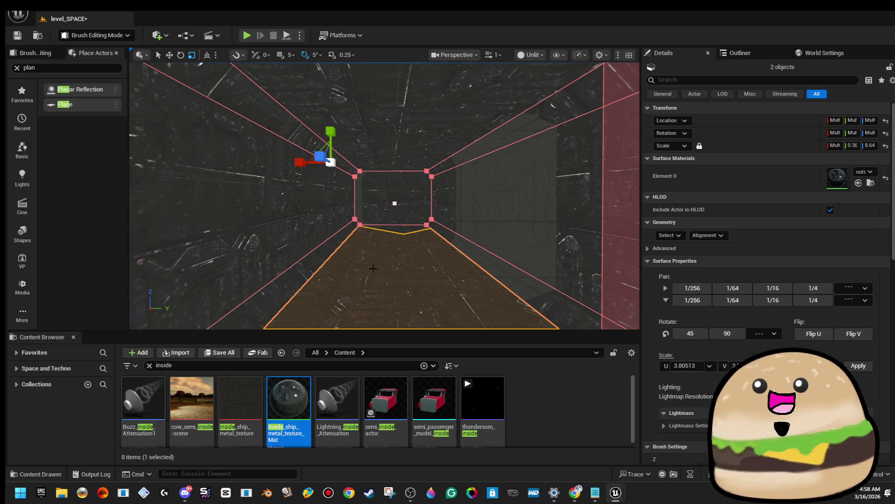
mouse_move(377, 189)
left_mouse_down()
mouse_move(383, 177)
mouse_move(429, 162)
left_mouse_up()
left_click(428, 169, "ctrl")
left_click_drag(459, 208, 461, 203)
left_click(460, 205, "ctrl")
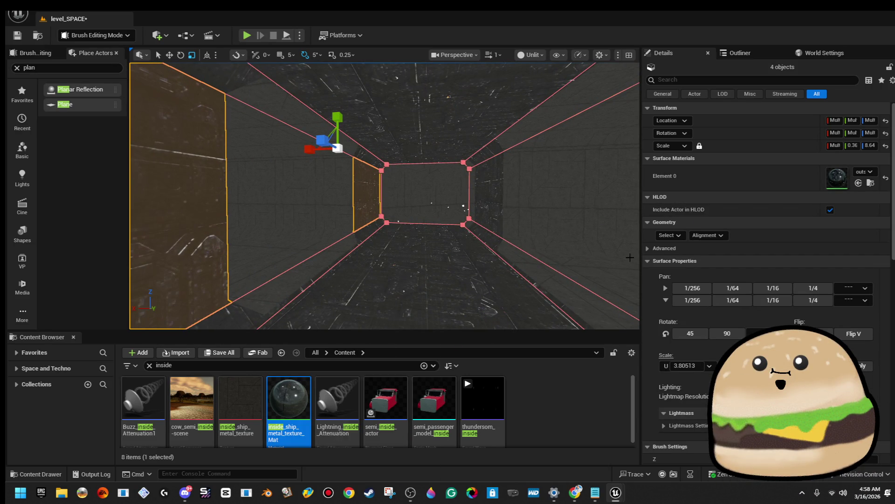
Select all matching brush surfaces in the tunnel and apply the metal material to them.
left_click(680, 235)
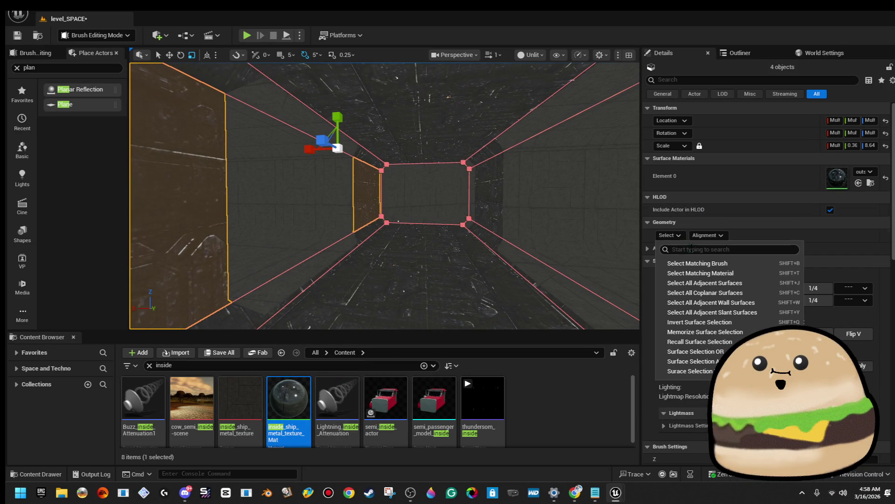
left_click(685, 261)
mouse_move(296, 397)
left_mouse_down()
mouse_move(795, 210)
mouse_move(780, 175)
left_mouse_up()
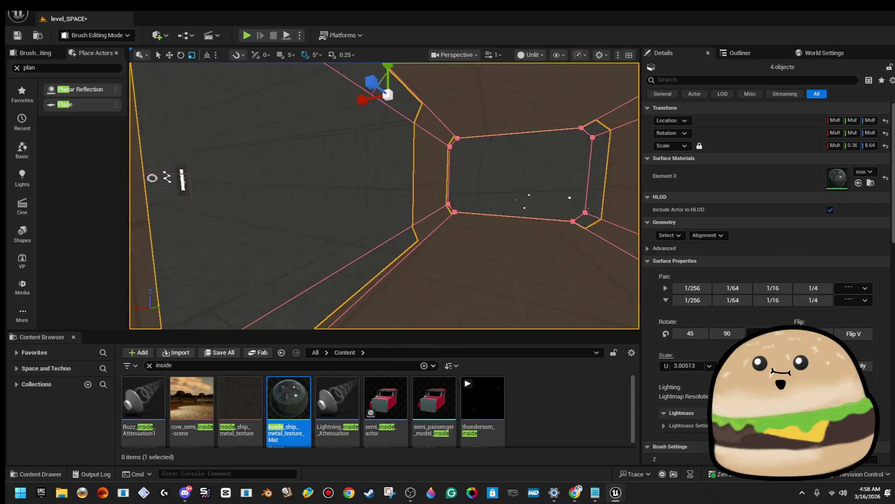
scroll(571, 203, "up", 5)
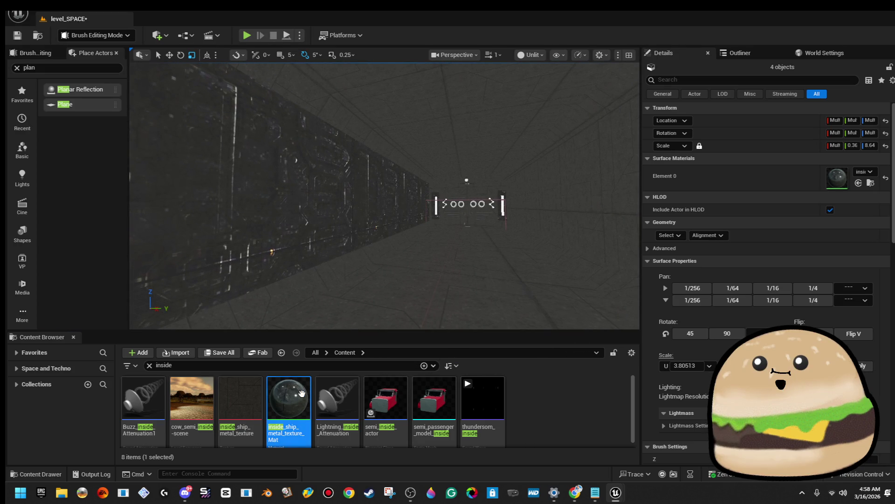
scroll(376, 196, "down", 5)
scroll(375, 196, "up", 5)
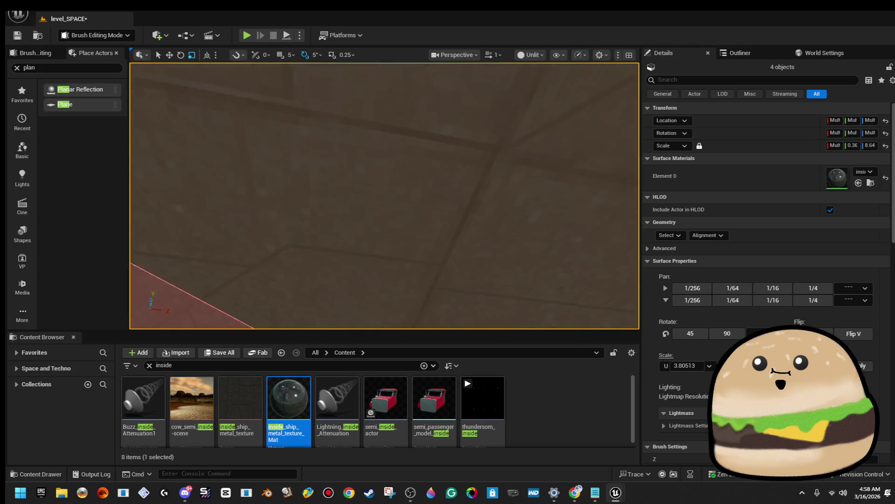
key("Escape")
scroll(375, 196, "up", 3)
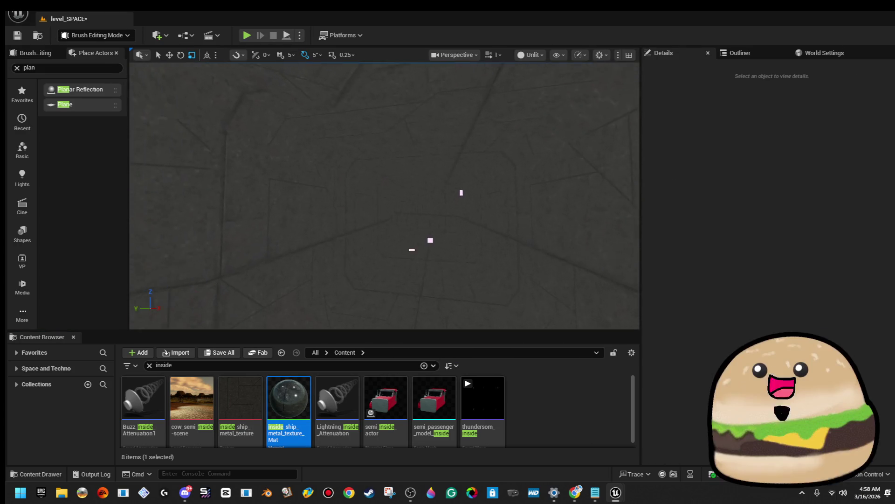
Select the Space_particle_purple2 particle effect and focus the viewport on it.
mouse_move(375, 196)
left_mouse_down()
mouse_move(327, 194)
mouse_move(289, 205)
mouse_move(327, 224)
mouse_move(341, 213)
left_mouse_up()
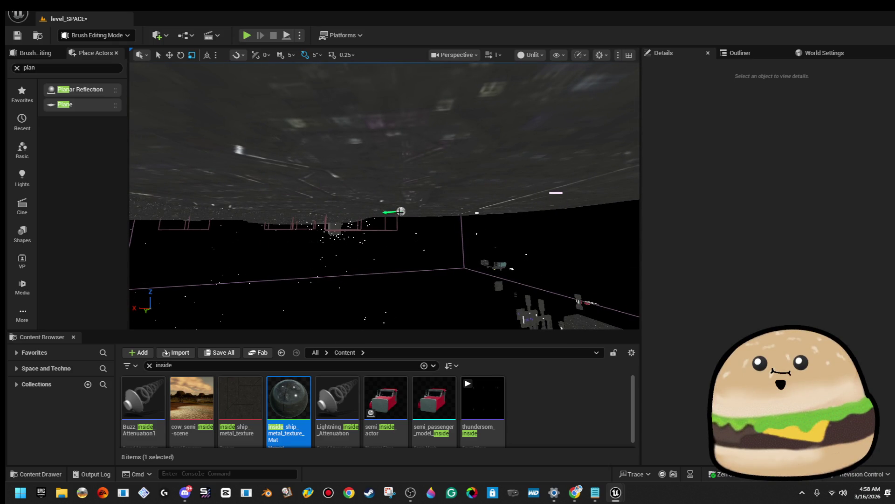
left_click(399, 212)
key("f")
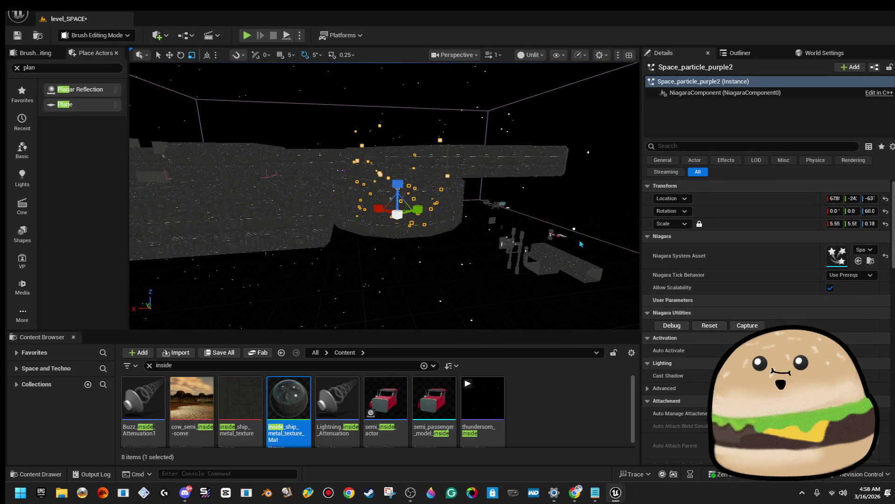
Open the Space_particle_purple Niagara system and browse the Fountain emitter's velocity, location and update modules.
double_click(838, 256)
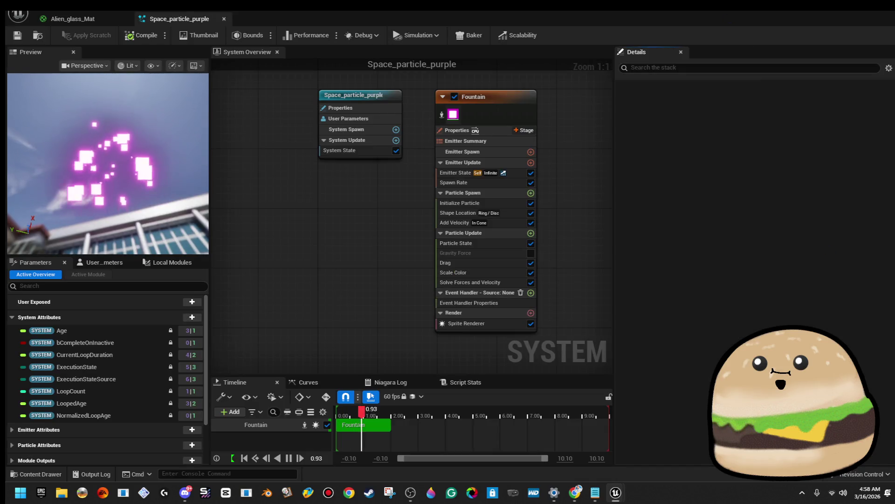
left_click(510, 226)
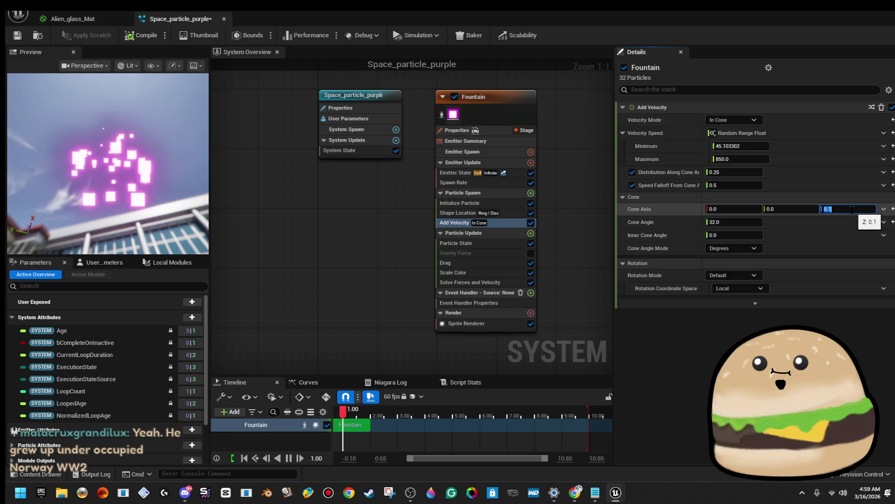
left_click(511, 208)
left_click(512, 212)
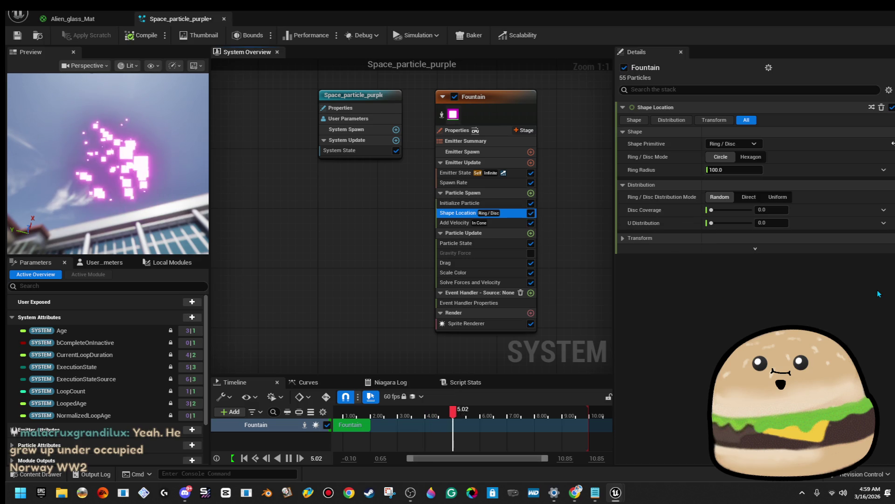
key("Up")
key("Up")
key("Up")
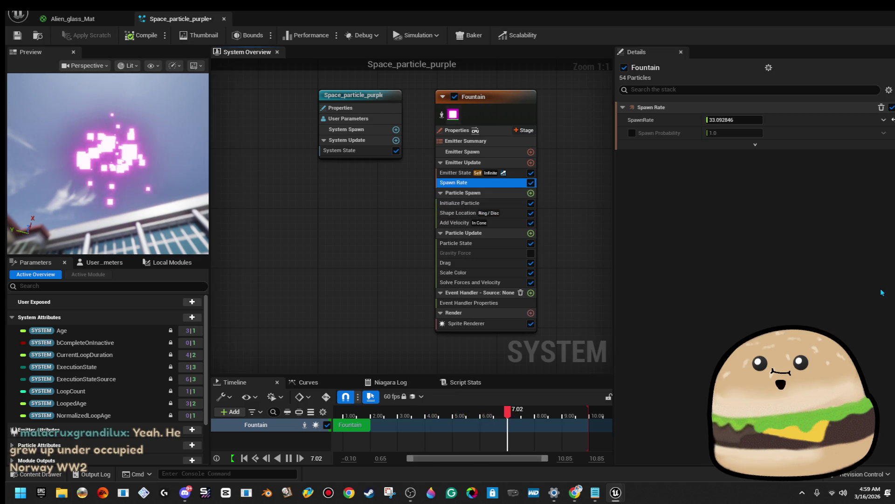
key("Down")
key("Down")
key("Down")
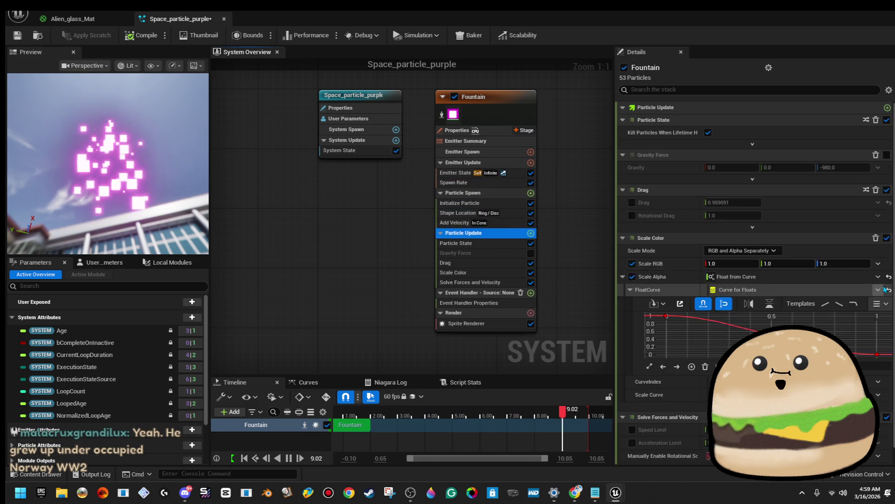
key("Down")
key("Down")
key("Down")
key("Up")
key("Up")
key("Up")
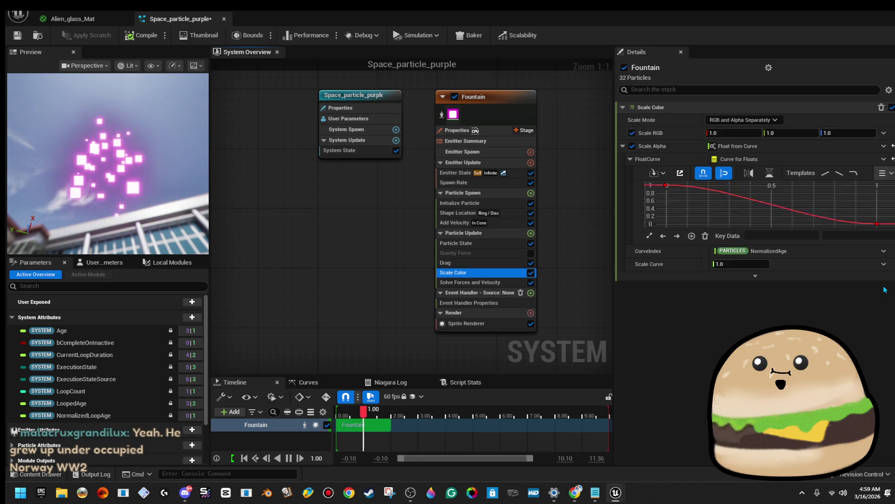
key("Down")
key("Down")
key("Down")
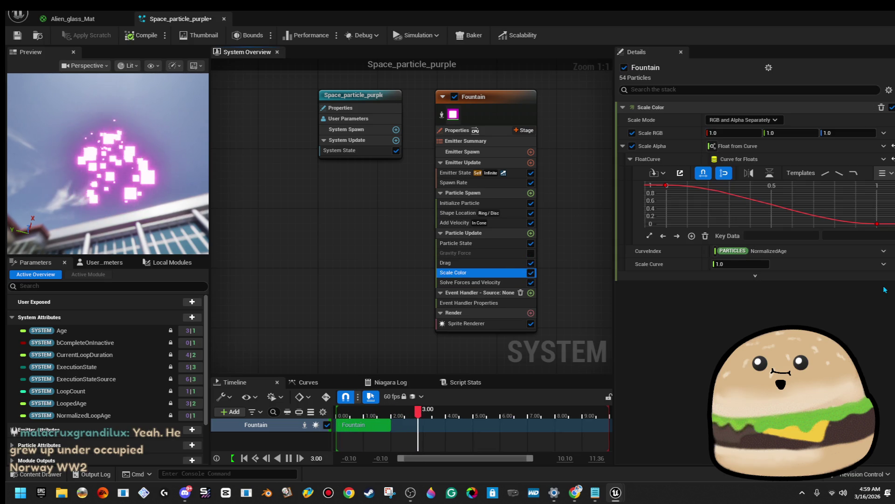
key("Up")
key("Up")
key("Up")
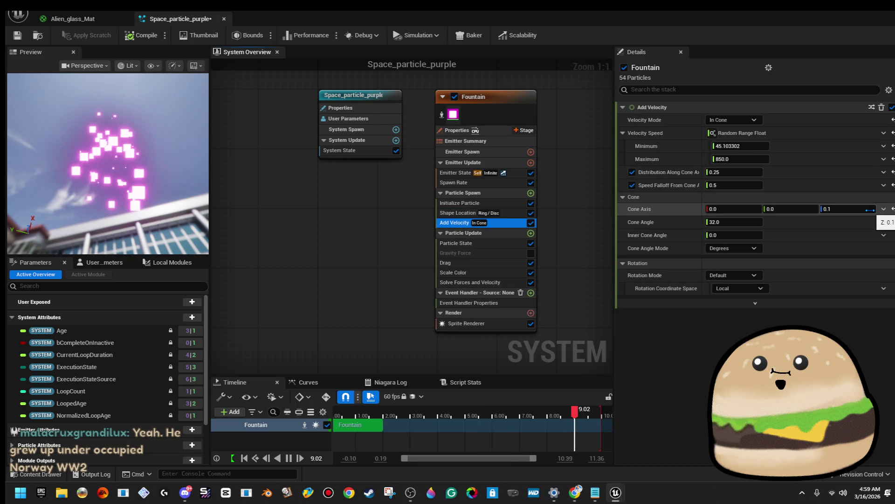
Move up through Initialize Particle, Particle Spawn, Spawn Rate and Emitter State, then show the Drag module.
key("Up")
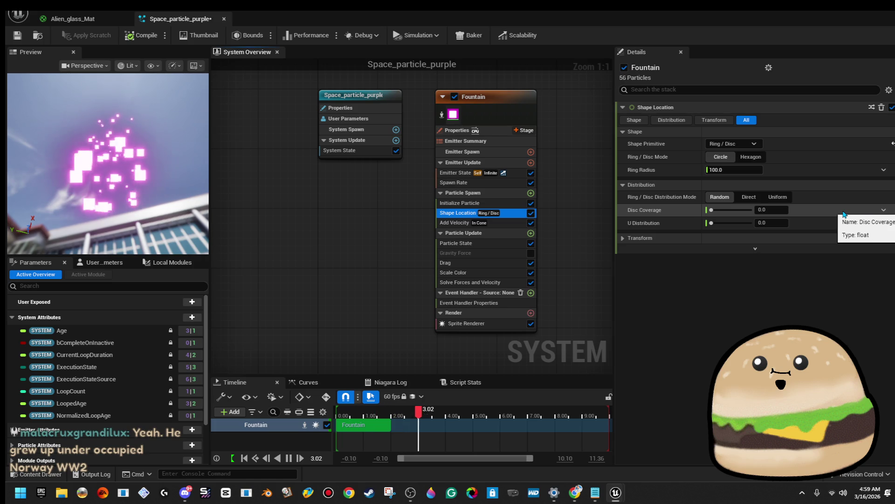
key("Up")
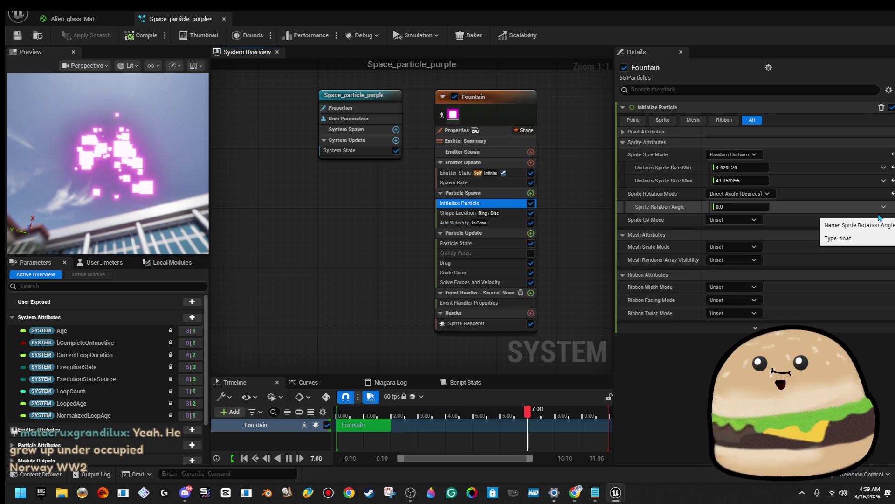
key("Up")
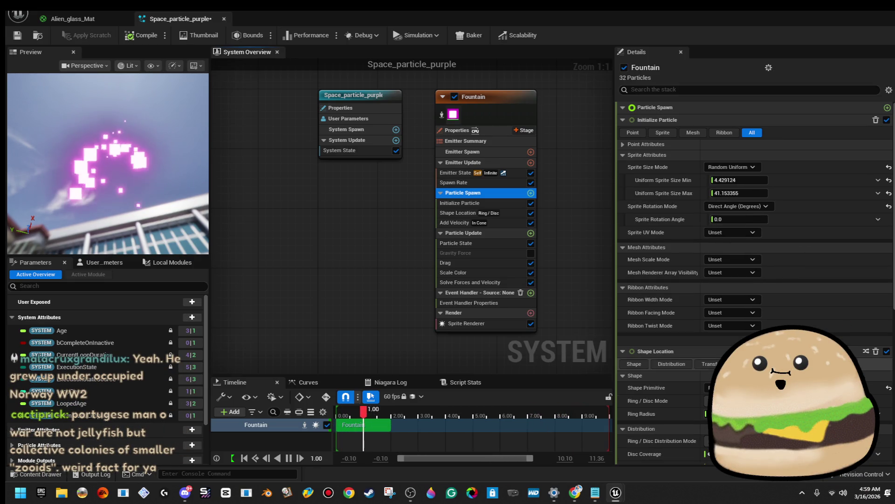
scroll(756, 280, "down", 3)
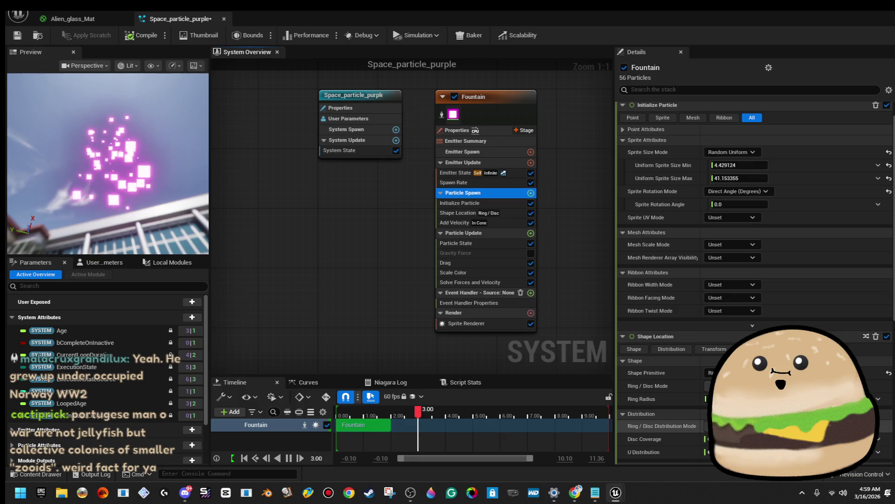
key("Up")
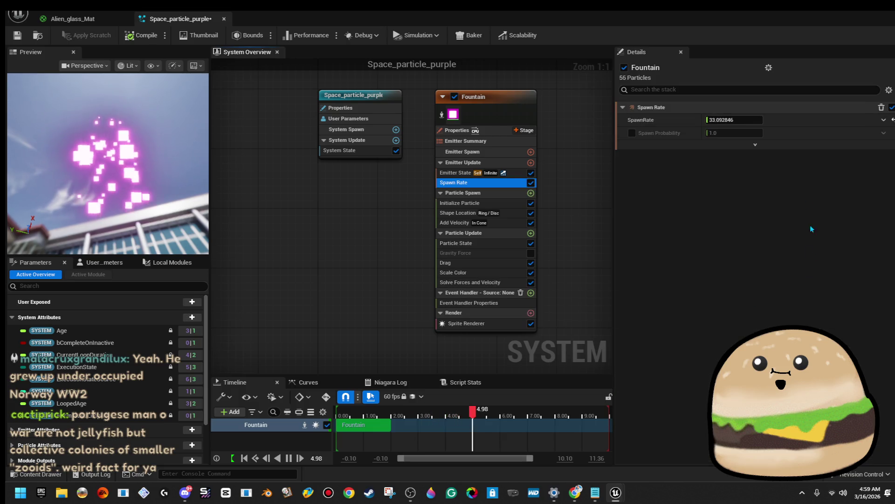
key("Up")
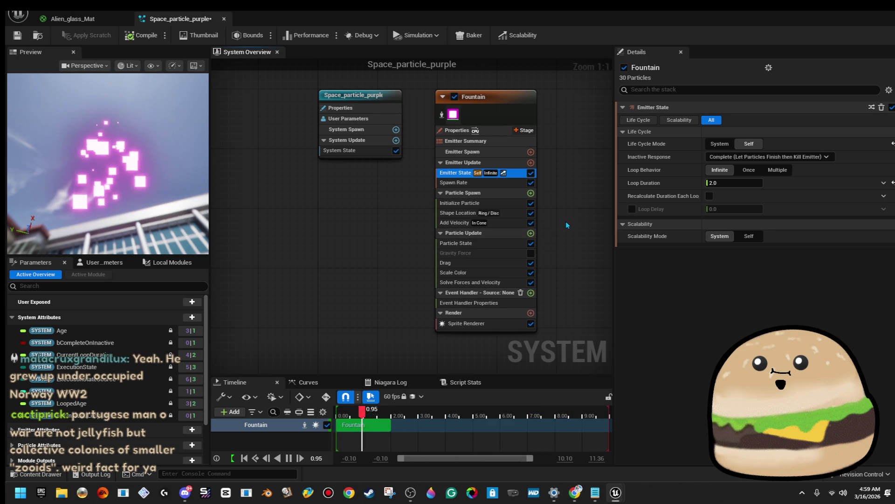
left_click(513, 263)
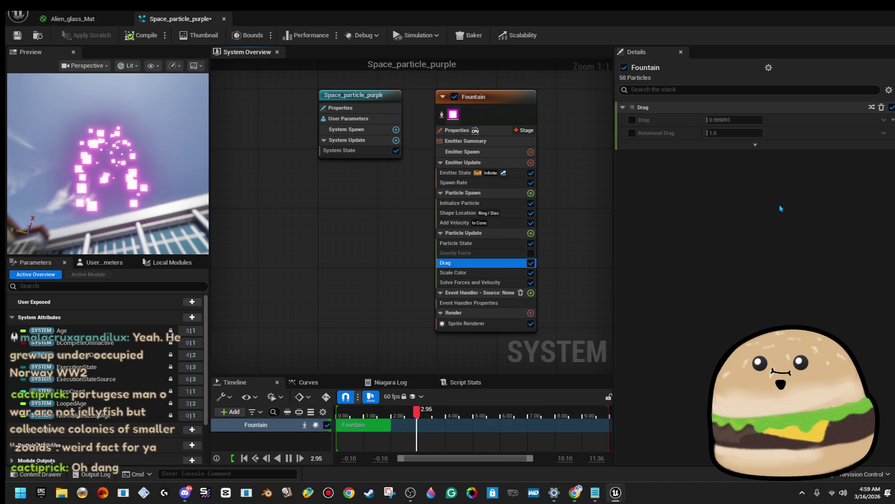
Enable Drag on the Fountain particles at about 3.25 and restore down the Niagara window.
left_click(632, 121)
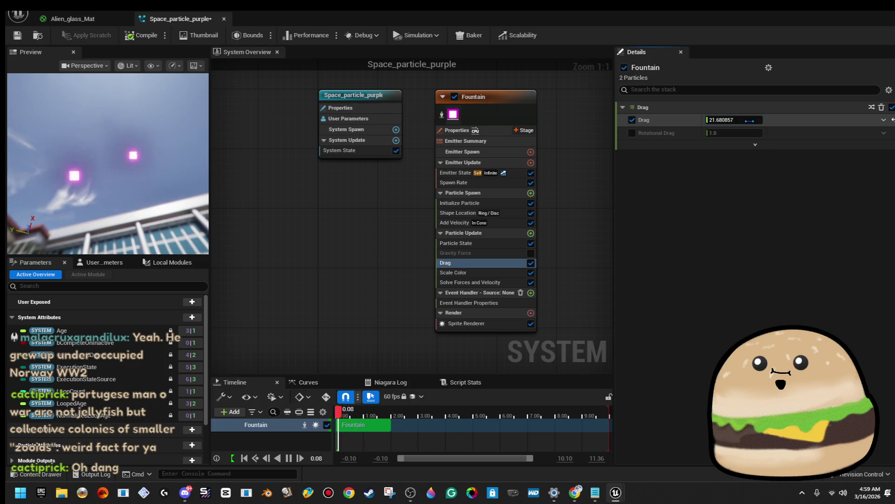
left_click_drag(750, 120, 748, 121)
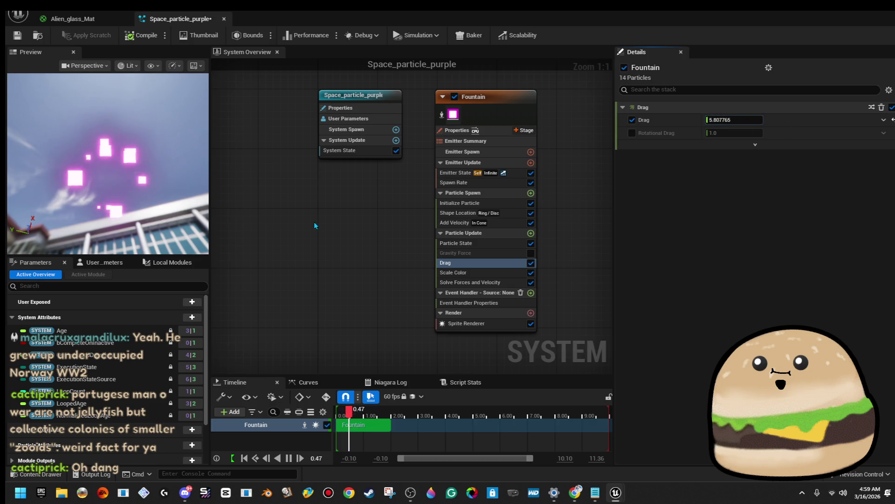
left_click_drag(141, 173, 141, 173)
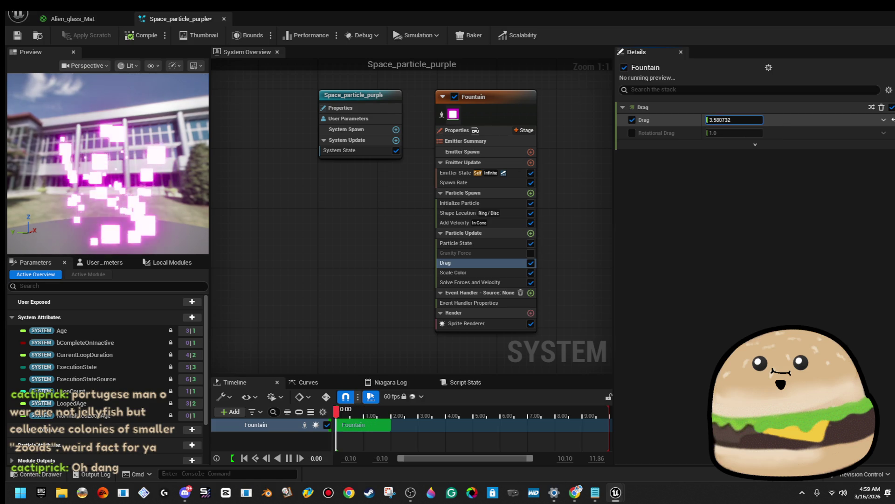
left_click(739, 118)
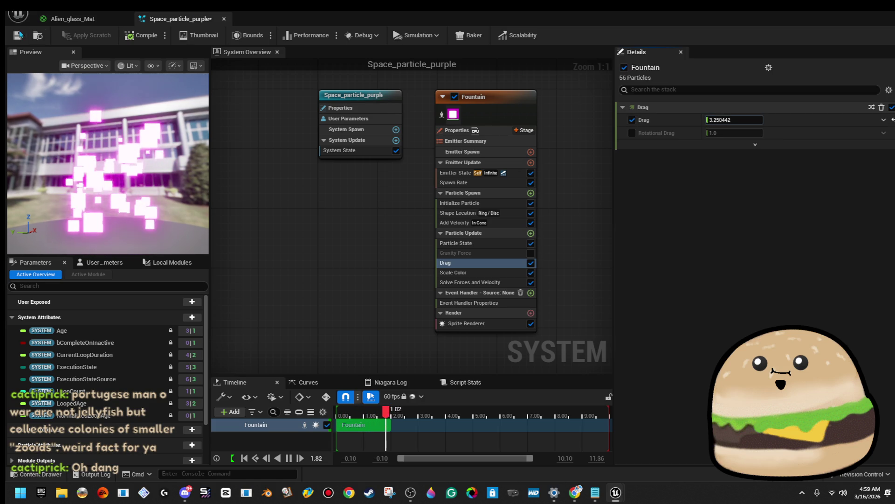
key("super+Down")
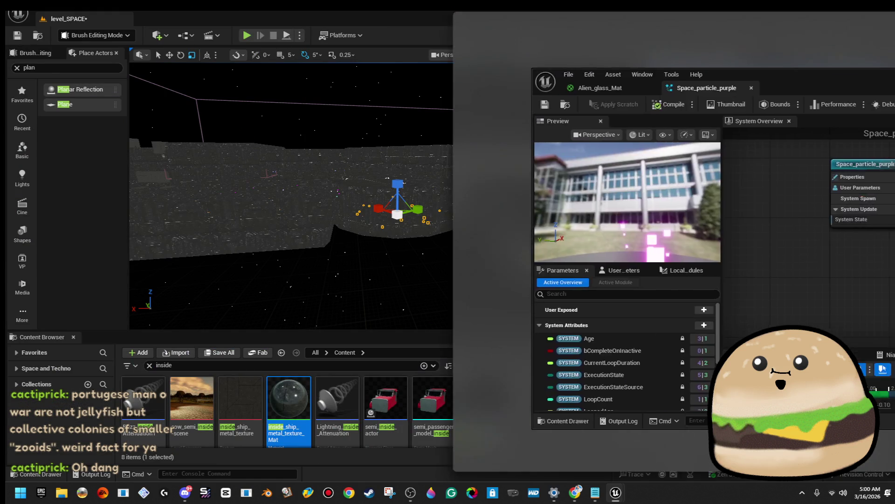
Frame Space_particle_purple2 in the level viewport and fly in close to its pink sprites.
key("f")
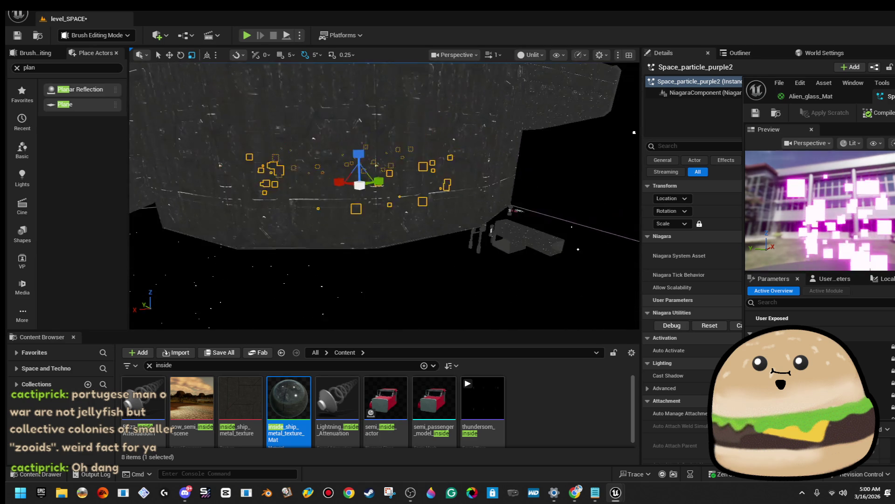
key("f")
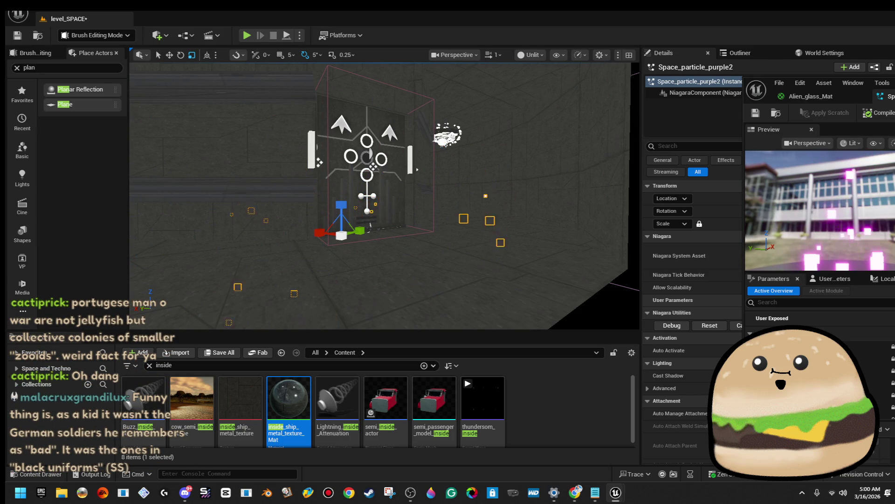
scroll(385, 195, "up", 5)
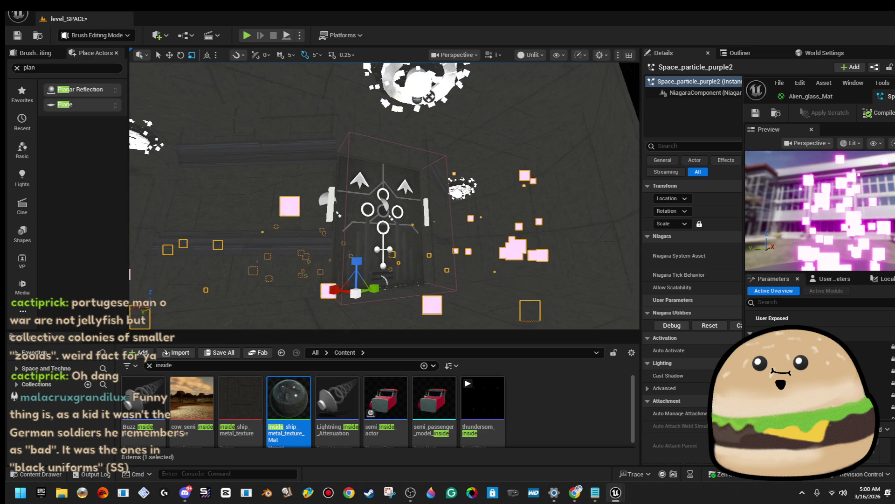
left_click_drag(384, 258, 434, 213)
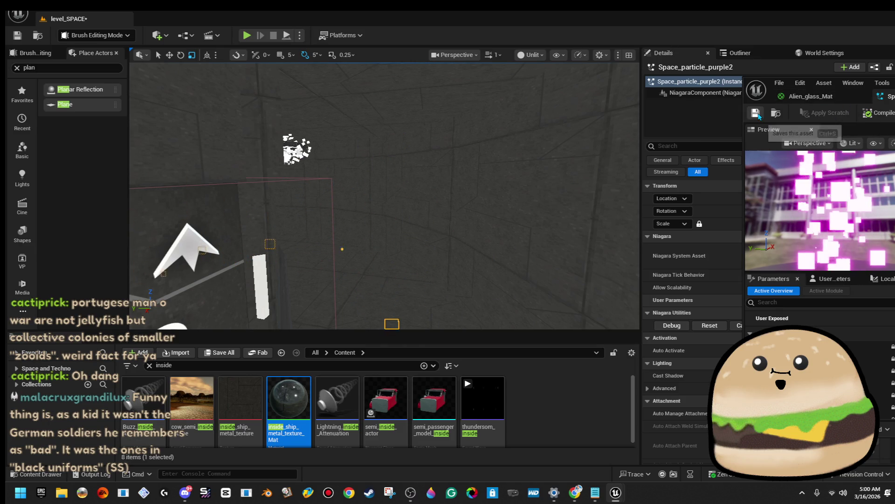
Close the Alien_glass_Mat asset editor, survey the particle sprites and glowing platform, and select Cylinder Brush92.
left_click(806, 96)
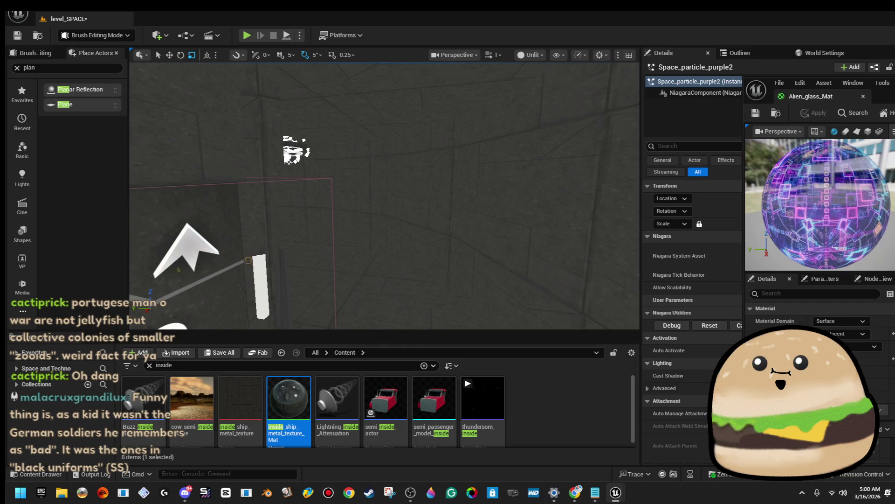
left_click(864, 97)
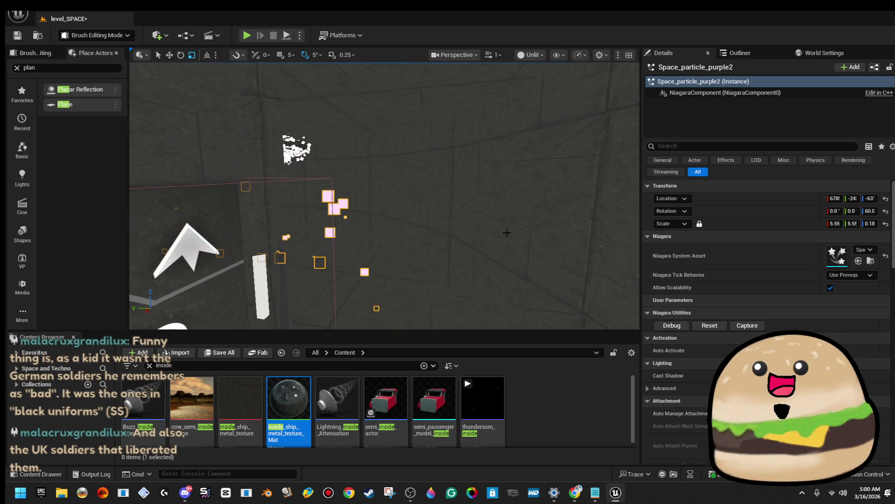
left_click_drag(519, 248, 266, 194)
left_click_drag(471, 222, 471, 222)
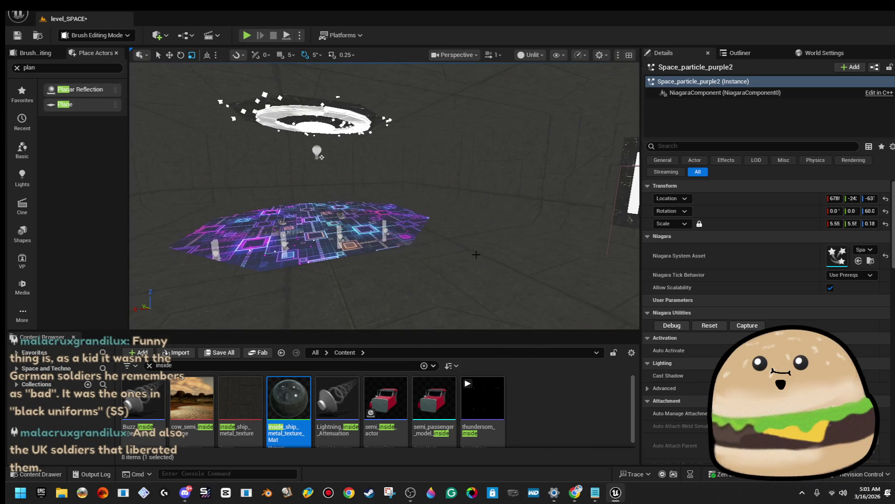
right_click(459, 257)
Dismiss the floor brush's context menu and launch a Play-in-Editor test of level_SPACE.
key("Escape")
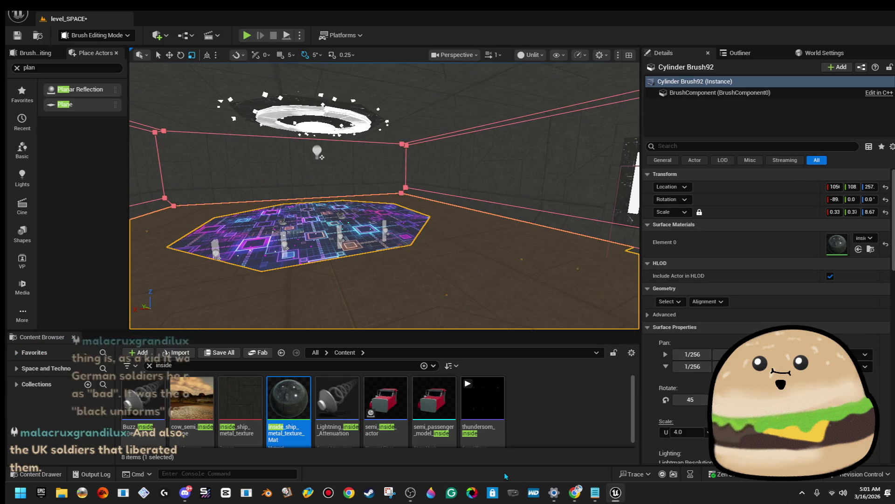
key("alt+p")
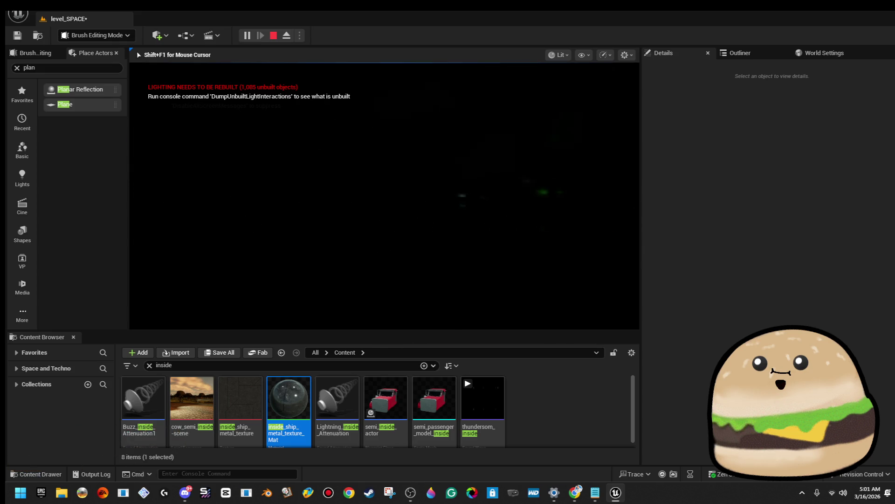
Stop the Play-in-Editor session with Esc to return to editing.
key("Escape")
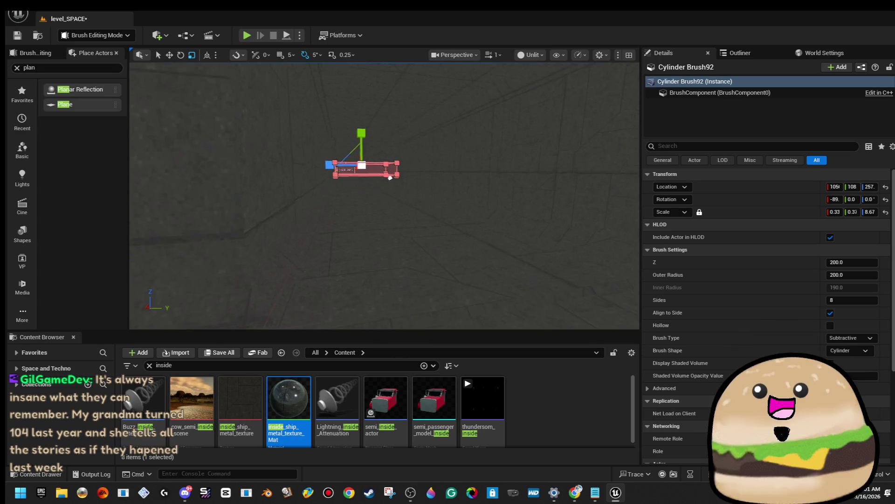
Remove the stray Cylinder Brush92 from the level and save level_SPACE.
left_click_drag(370, 190, 435, 180)
key("Delete")
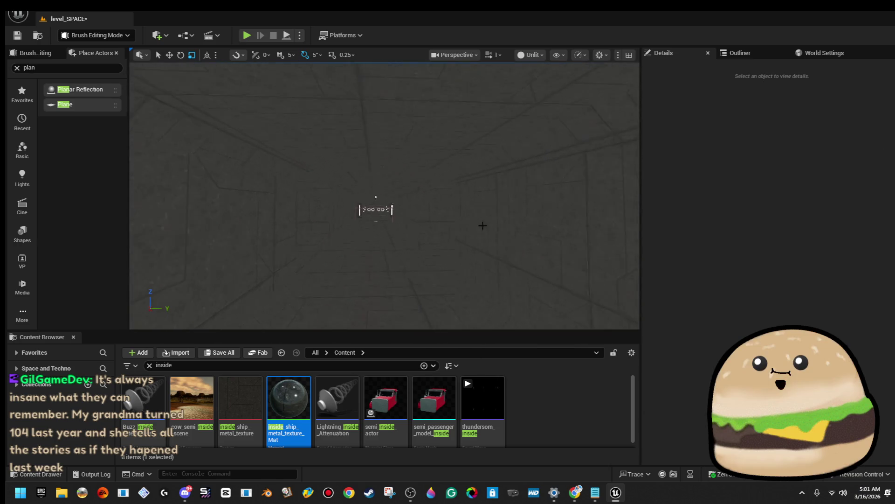
left_click(22, 38)
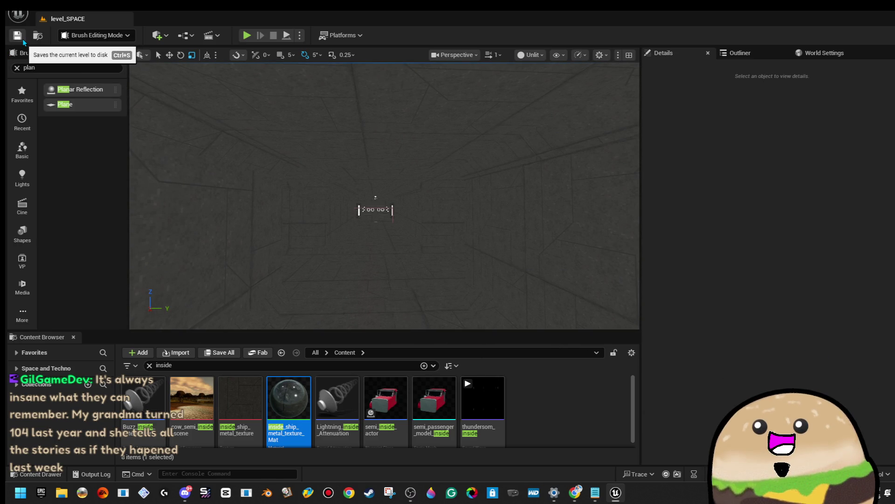
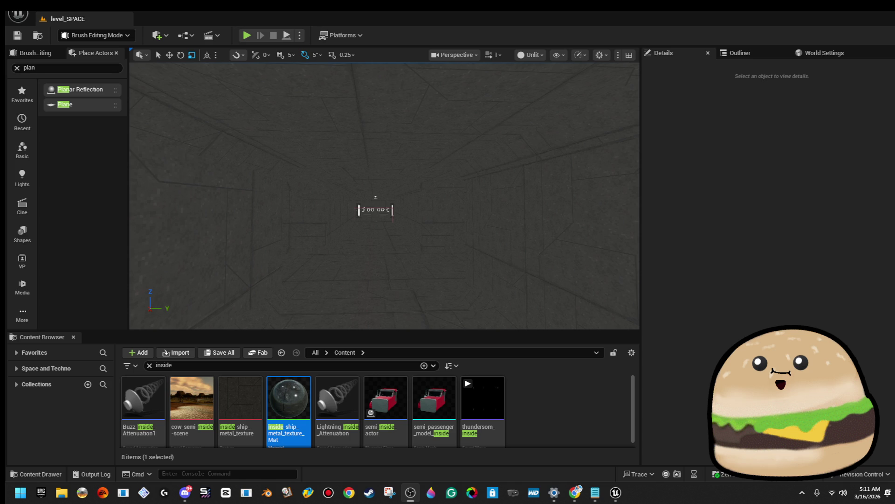
Orbit the camera in level_SPACE until the neon grid floor and white ring are visible.
key("XF86AudioRaiseVolume")
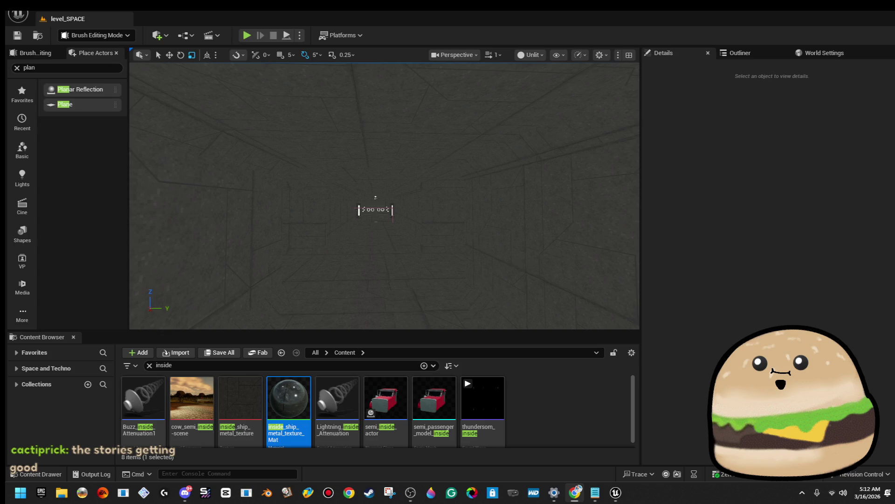
mouse_move(577, 199)
left_mouse_down()
mouse_move(555, 135)
mouse_move(557, 159)
mouse_move(601, 172)
mouse_move(553, 169)
left_mouse_up()
mouse_move(495, 206)
left_mouse_down()
mouse_move(466, 205)
mouse_move(457, 219)
mouse_move(431, 182)
mouse_move(403, 198)
mouse_move(496, 197)
mouse_move(494, 215)
mouse_move(480, 222)
mouse_move(597, 166)
left_mouse_up()
Check the viewport lighting mode and browse saved levels without opening one.
left_click(530, 55)
left_click(565, 102)
mouse_move(529, 158)
left_mouse_down()
mouse_move(530, 135)
mouse_move(517, 154)
mouse_move(548, 154)
left_mouse_up()
key("alt+f")
left_click(72, 51)
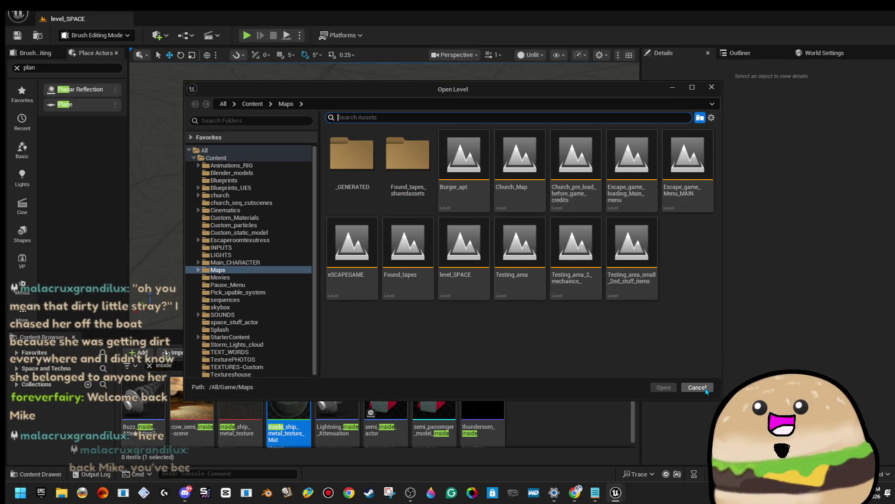
left_click(697, 387)
Create a new level from the Basic template.
key("alt+f")
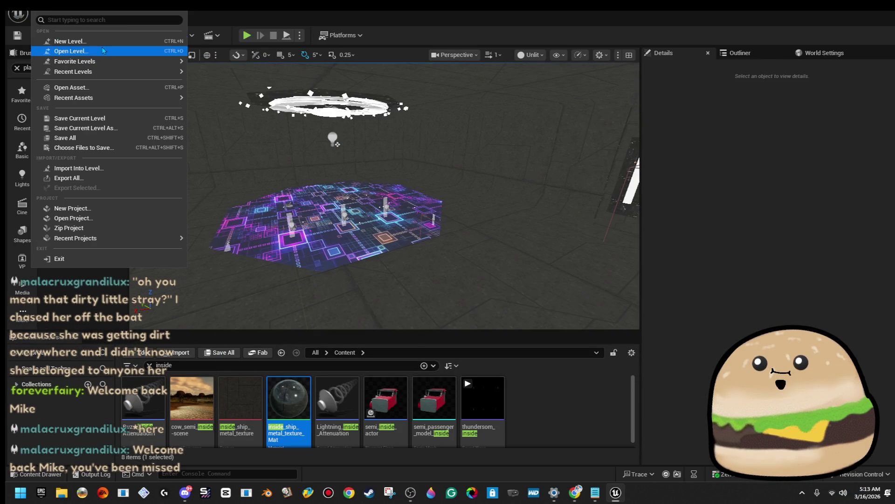
left_click(102, 41)
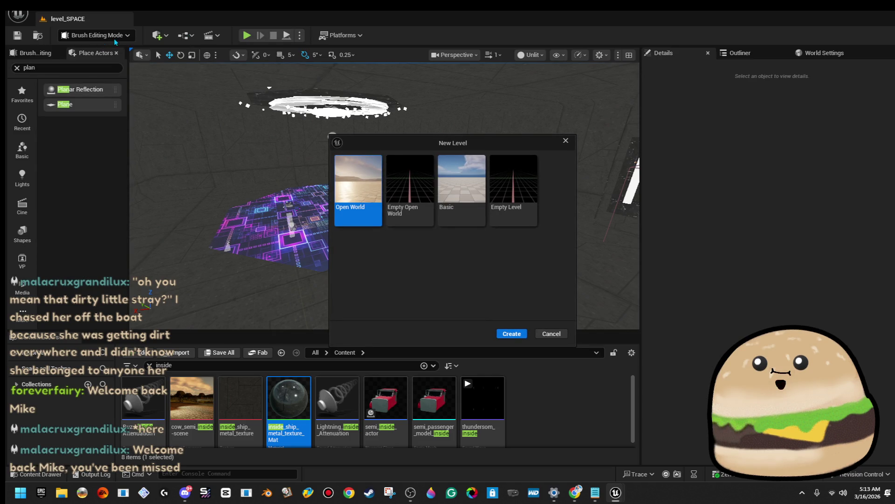
left_click(461, 186)
left_click(517, 337)
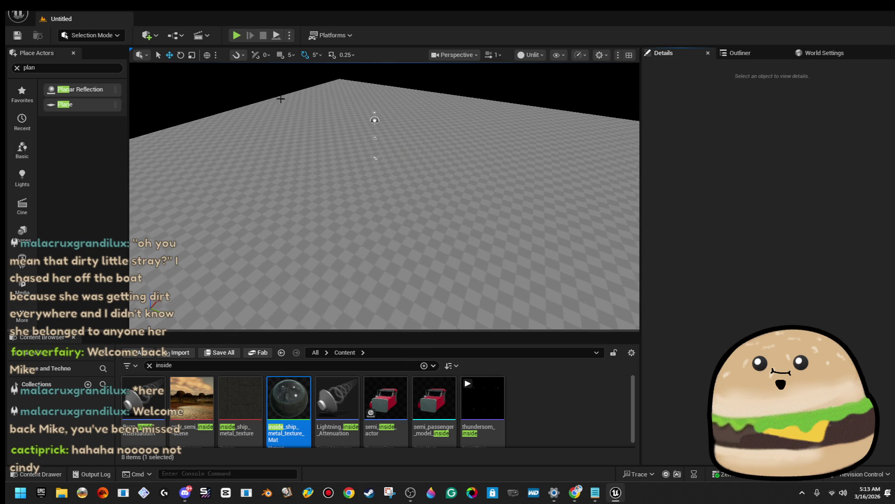
Switch the viewport View Mode from Unlit to Lit.
left_click(527, 56)
left_click(558, 91)
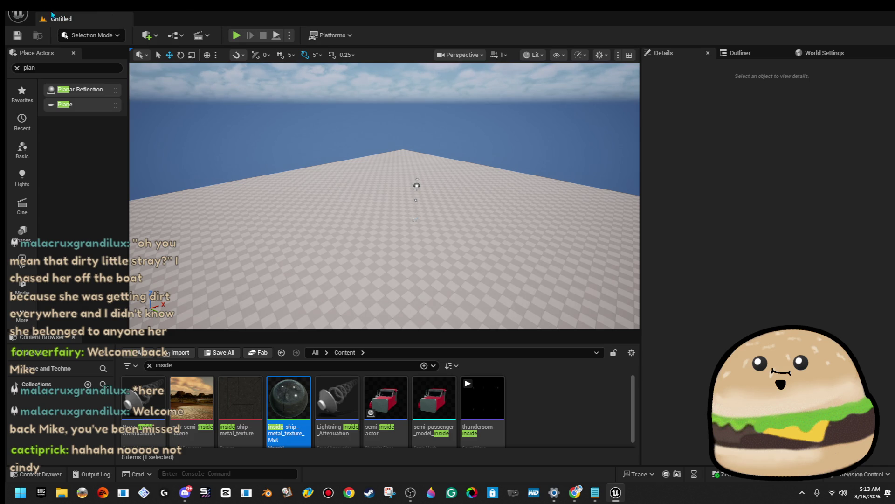
left_click(18, 14)
Save Current Level As 'SPACE_Model' under /Game/Maps.
mouse_move(92, 88)
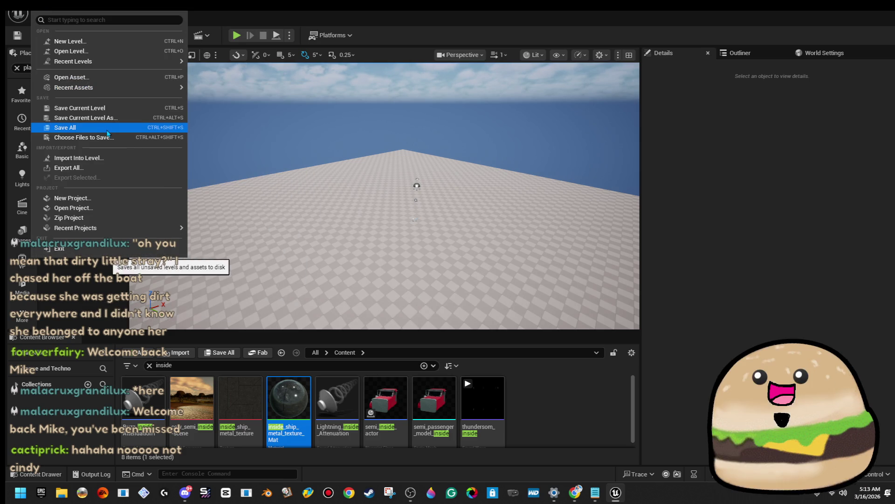
left_click(108, 118)
type("SPACE_")
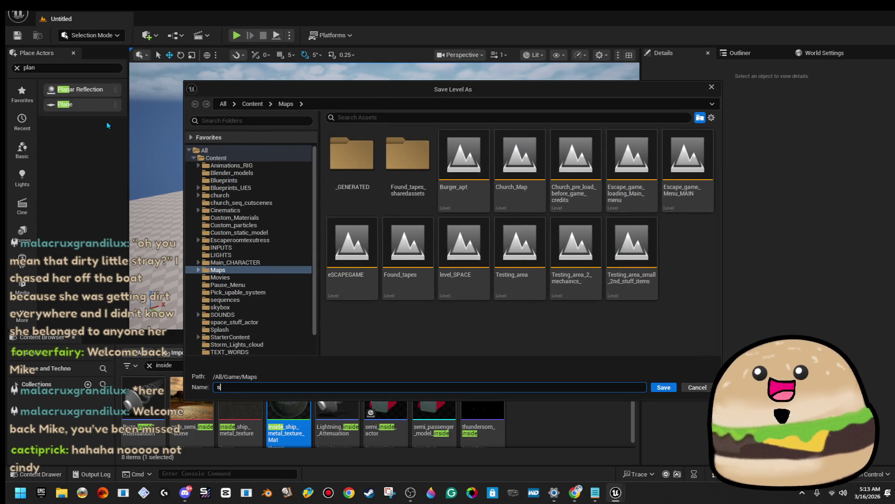
type("Model")
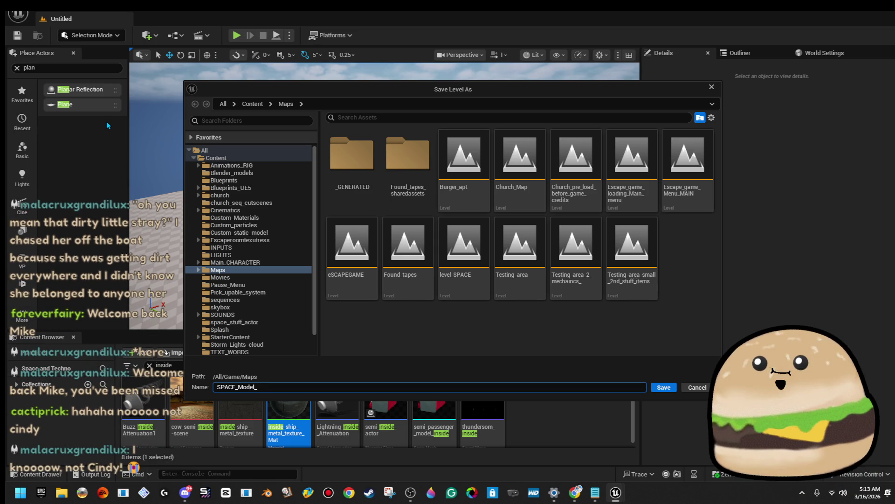
key("Return")
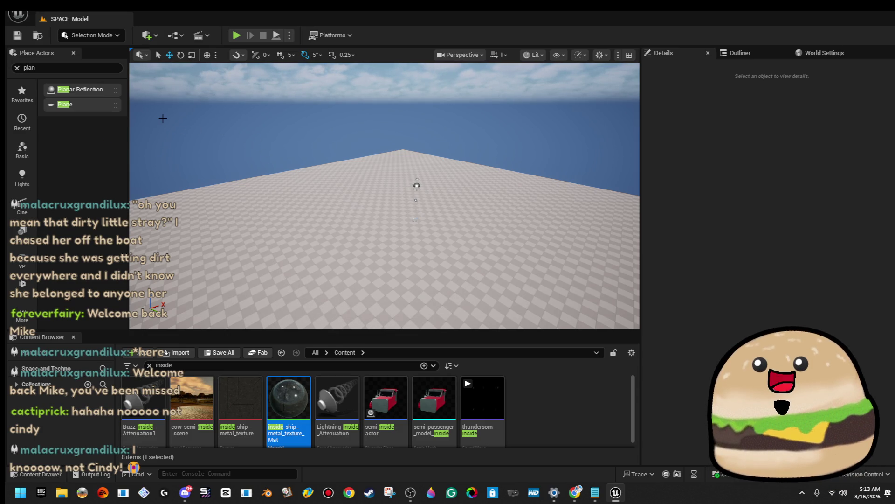
Fly the camera over the checkered floor slab and clear the Place Actors search to list Geometry shapes.
mouse_move(278, 147)
left_mouse_down()
mouse_move(280, 196)
mouse_move(315, 195)
mouse_move(319, 170)
mouse_move(326, 184)
left_mouse_up()
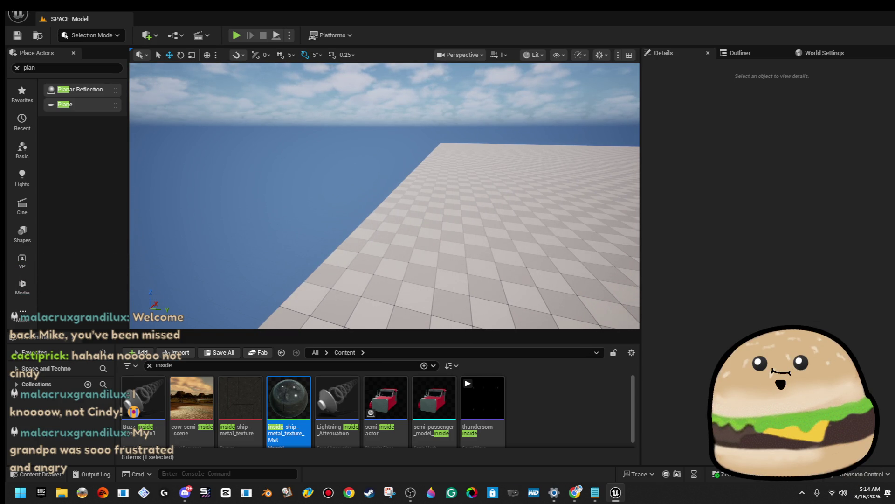
mouse_move(319, 185)
left_mouse_down()
mouse_move(332, 164)
mouse_move(334, 187)
mouse_move(338, 177)
mouse_move(286, 140)
left_mouse_up()
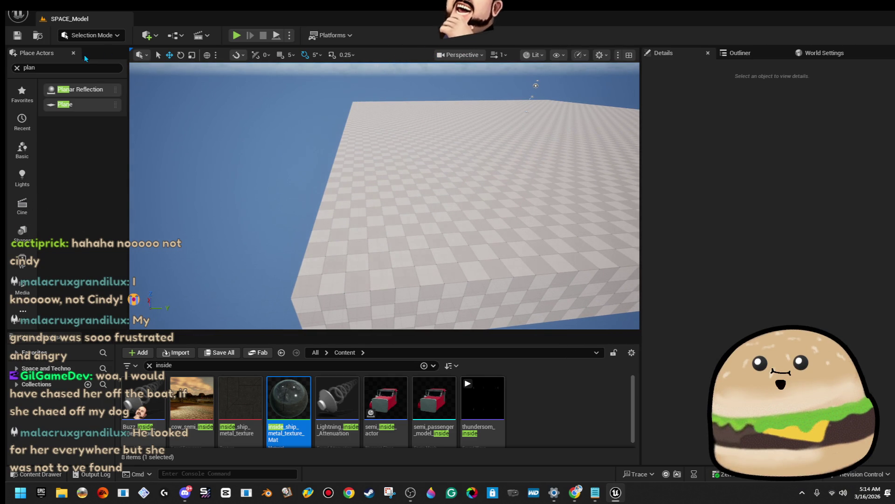
left_click(17, 68)
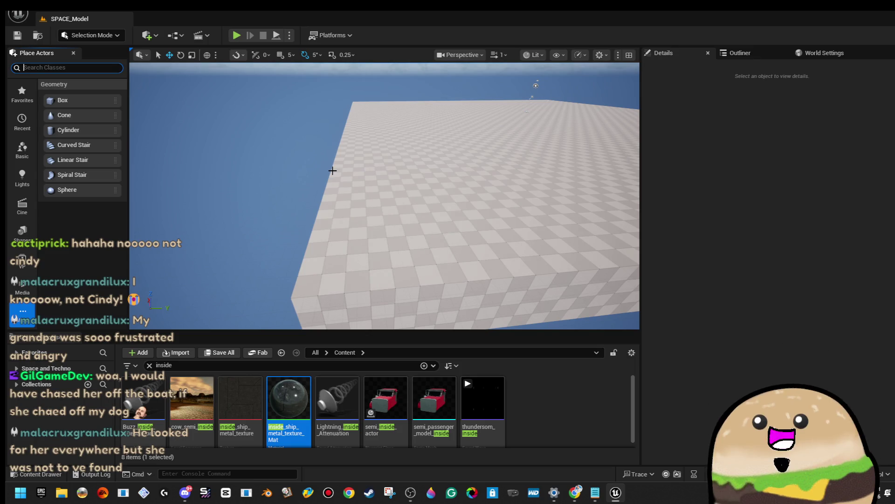
mouse_move(290, 221)
left_mouse_down()
mouse_move(292, 214)
mouse_move(228, 192)
left_mouse_up()
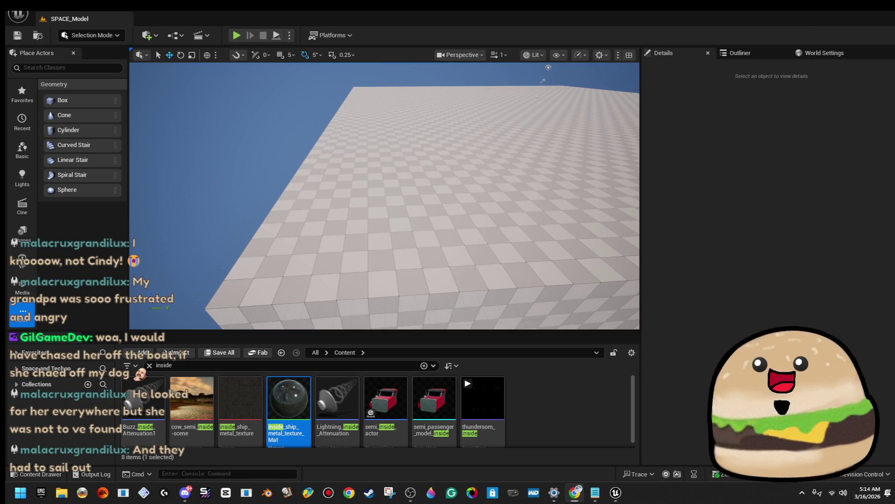
key("alt+Tab")
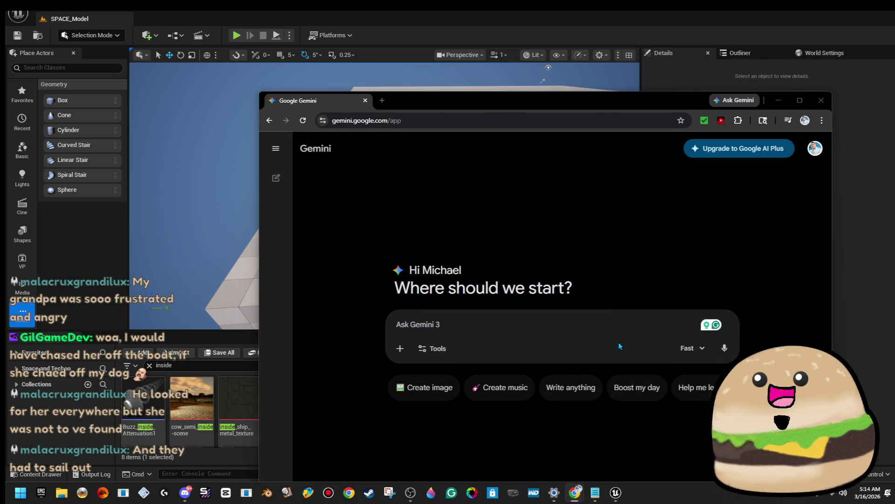
Ask Gemini 'show me a alien gun' and open the Alien Blaster source page.
type("show me a ")
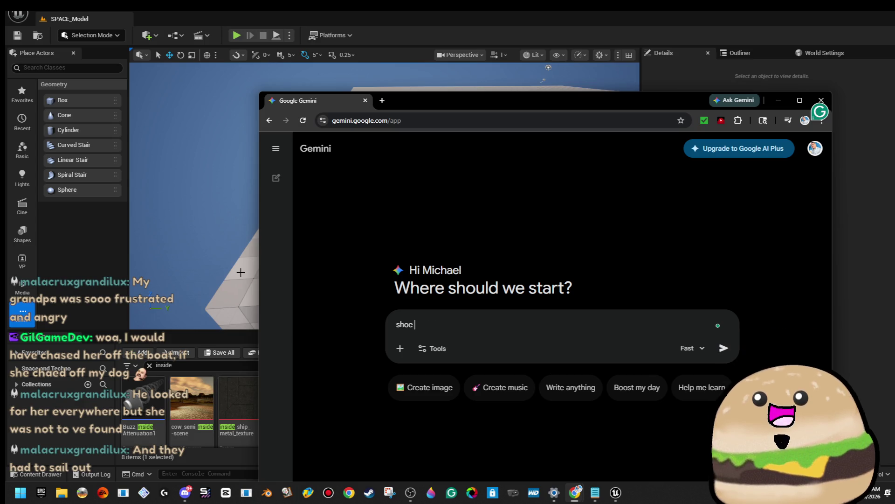
type("alien gun")
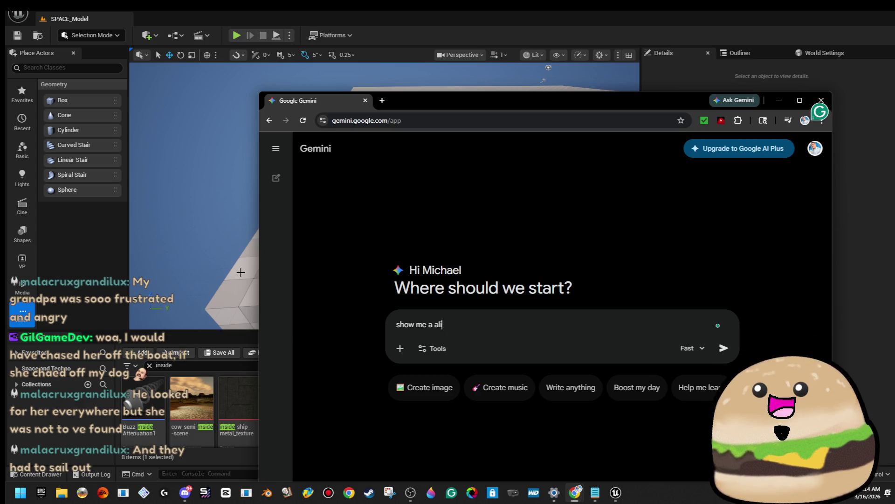
key("Return")
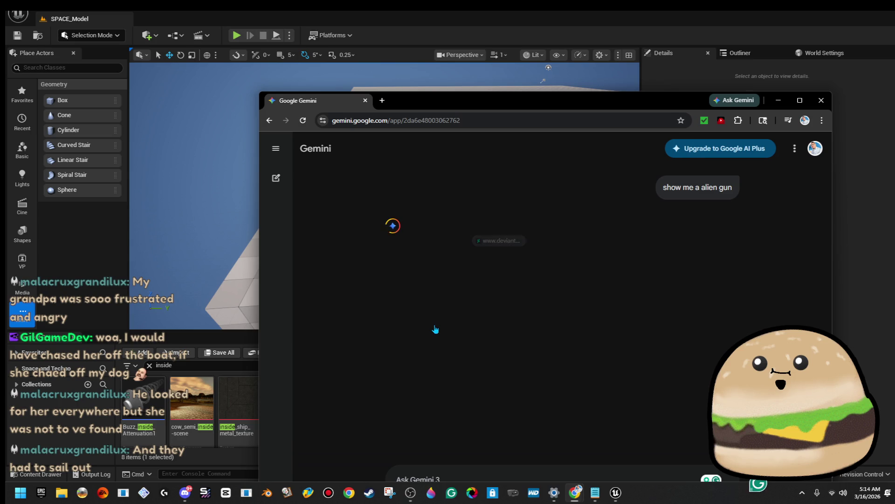
left_click(485, 122)
left_click(416, 282)
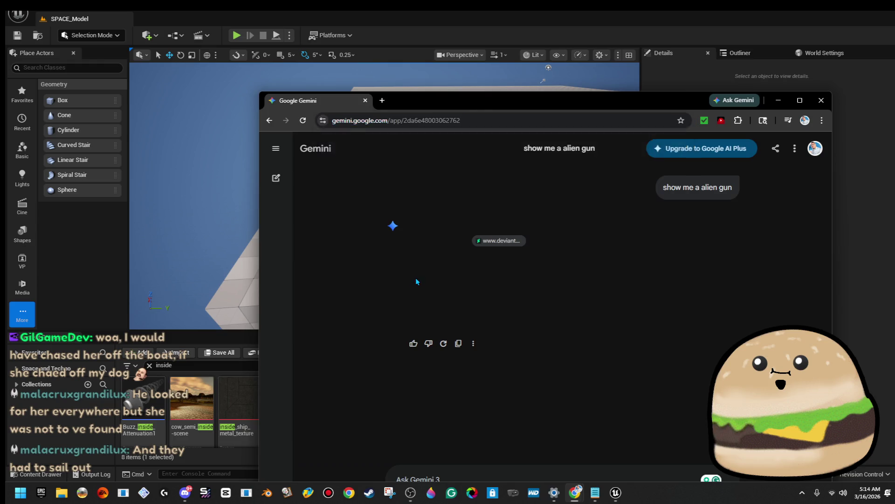
left_click(499, 241)
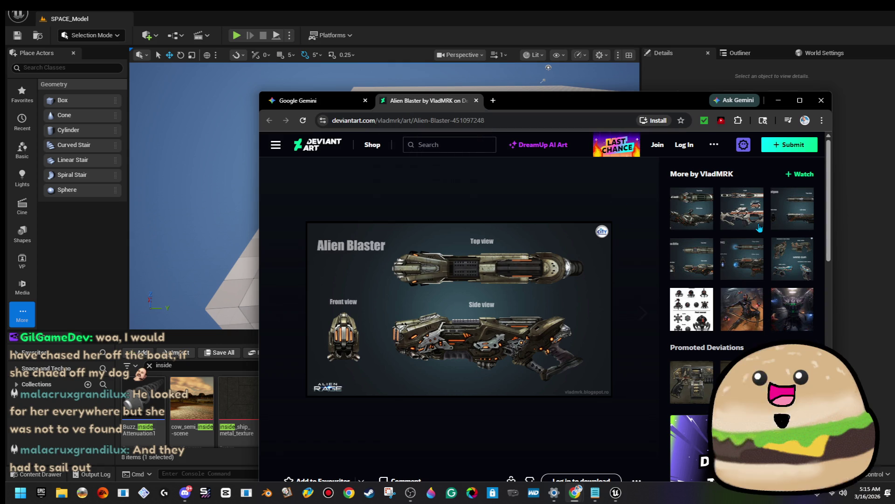
Open the Human Assault Rifle artwork from the Alien Blaster page, then minimize the browser.
left_click(331, 100)
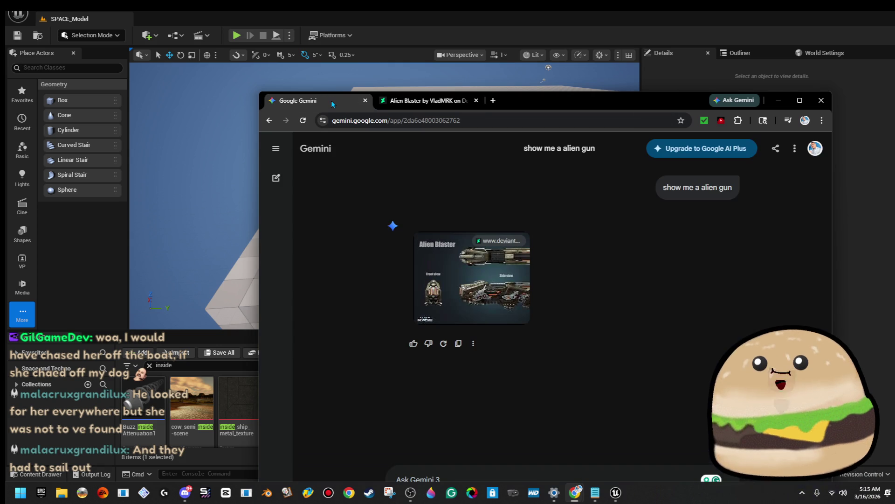
left_click(442, 108)
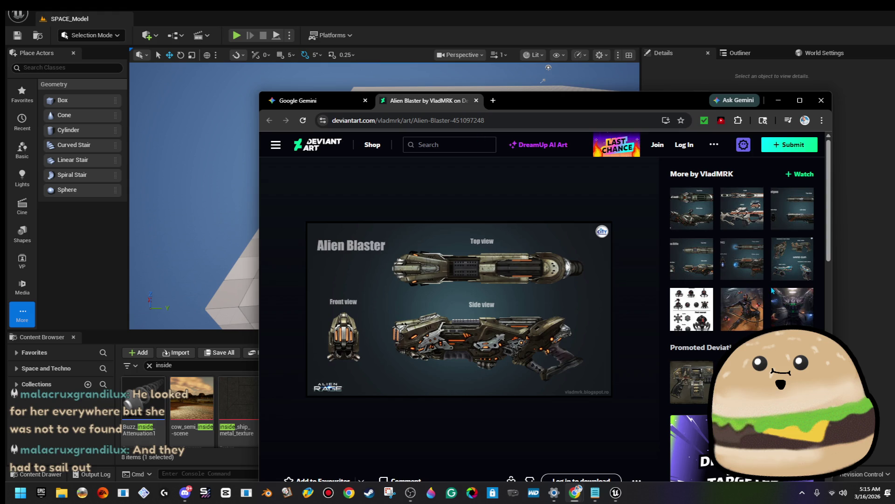
left_click(762, 275)
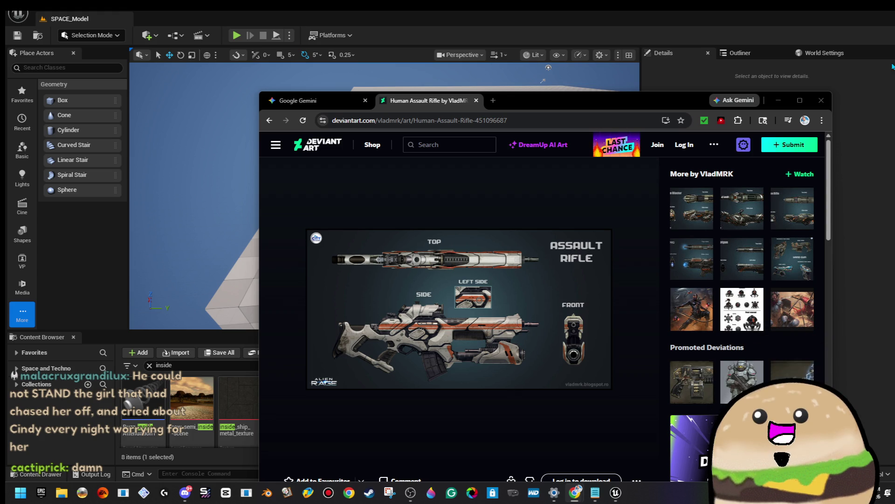
left_click(714, 144)
left_click(778, 100)
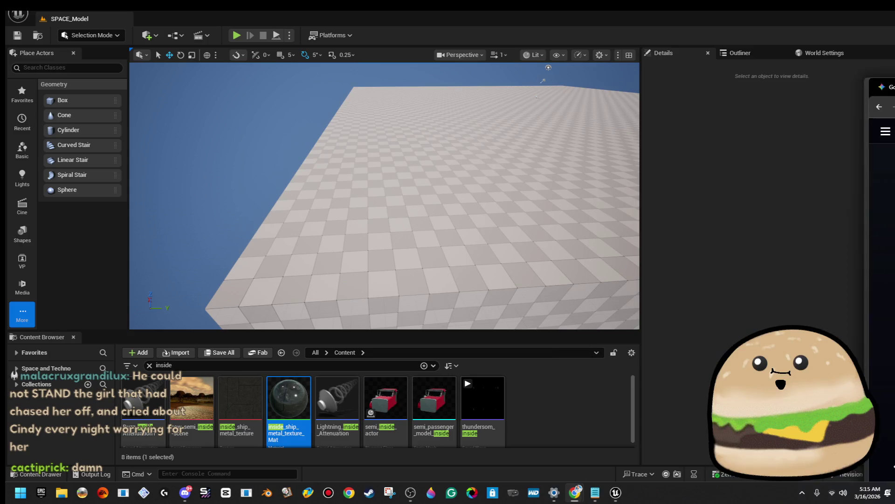
Drop an 8-sided Cylinder brush onto the floor and set one face's Surface Material to None.
mouse_move(360, 208)
left_mouse_down()
mouse_move(360, 182)
mouse_move(382, 186)
mouse_move(382, 176)
left_mouse_up()
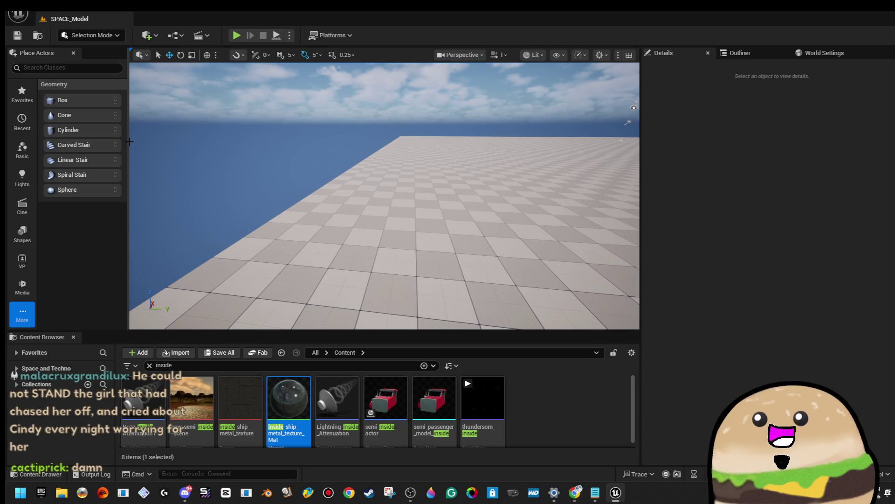
left_click_drag(452, 173, 378, 181)
mouse_move(68, 130)
left_mouse_down()
mouse_move(334, 149)
mouse_move(453, 194)
left_mouse_up()
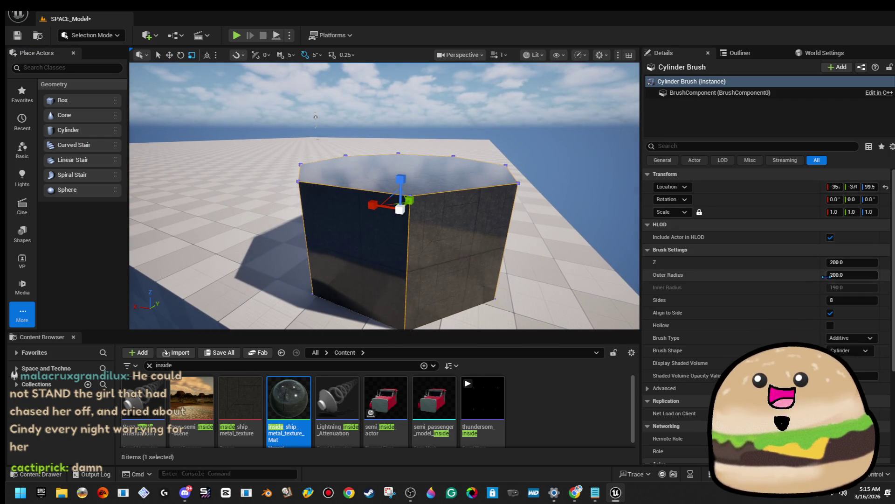
left_click(425, 252)
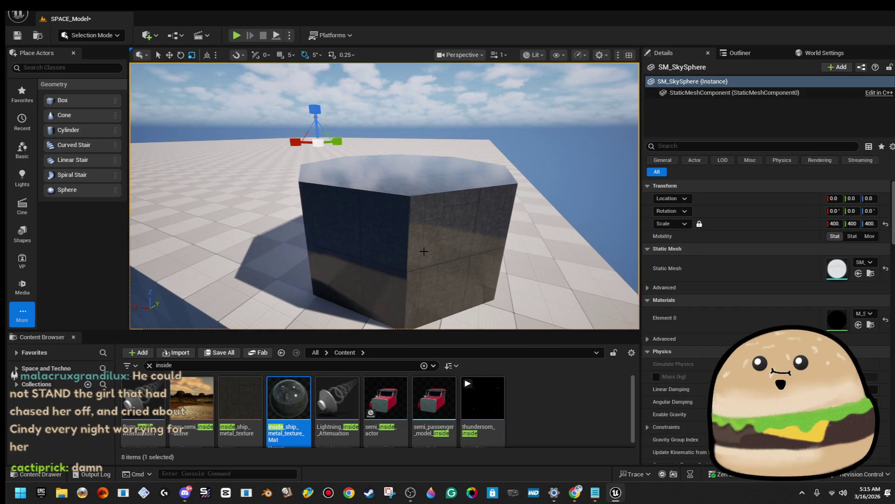
left_click(425, 252)
key("ctrl+z")
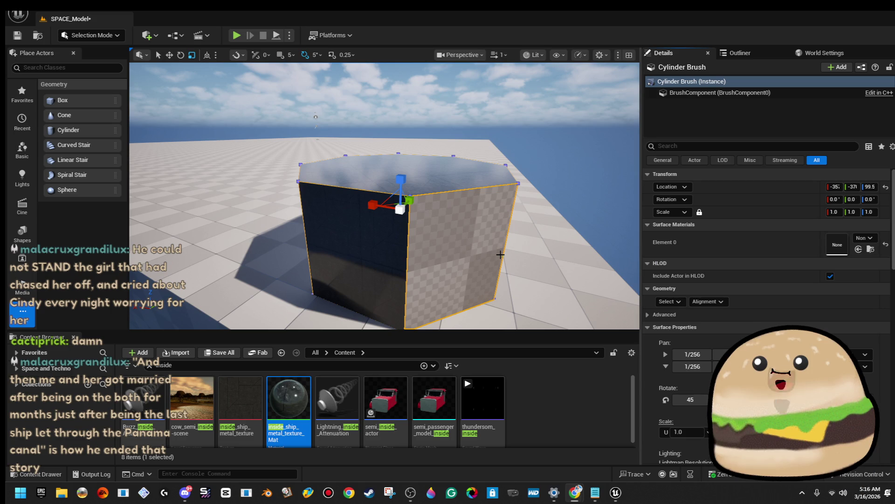
Scale the cylinder brush down to 0.65.
key("r")
mouse_move(400, 208)
left_mouse_down()
mouse_move(388, 222)
mouse_move(400, 206)
mouse_move(405, 227)
mouse_move(390, 205)
mouse_move(424, 196)
left_mouse_up()
key("w")
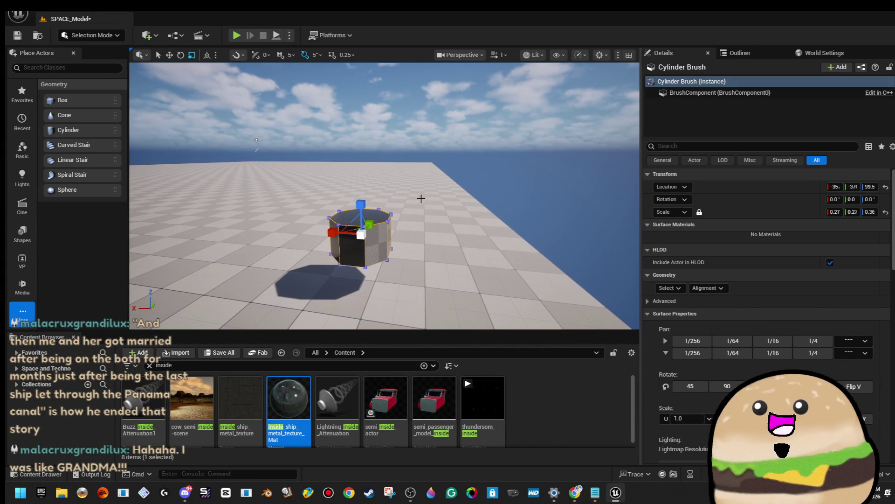
Rotate the cylinder brush 90° so it lies on its side.
key("e")
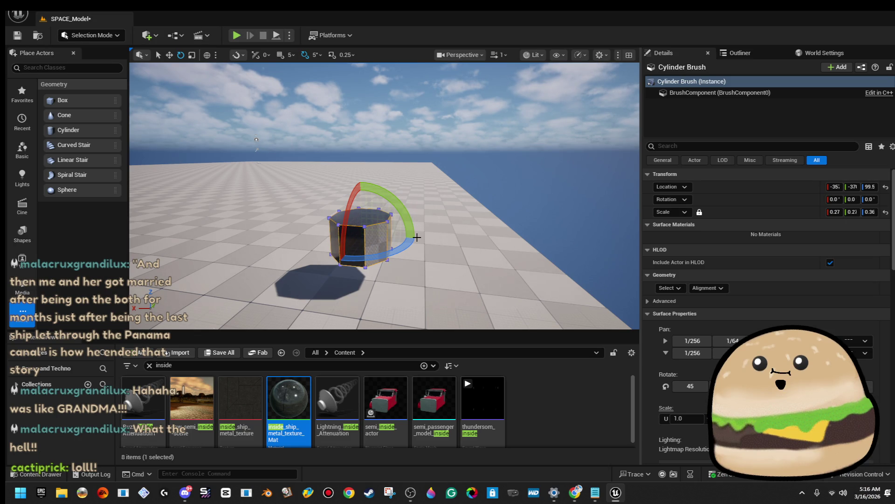
mouse_move(398, 209)
left_mouse_down()
mouse_move(298, 228)
mouse_move(336, 172)
mouse_move(366, 179)
left_mouse_up()
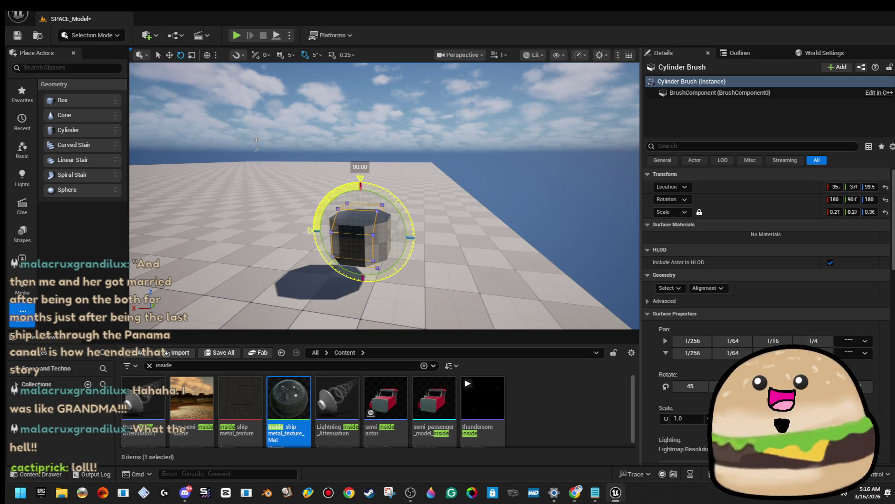
key("w")
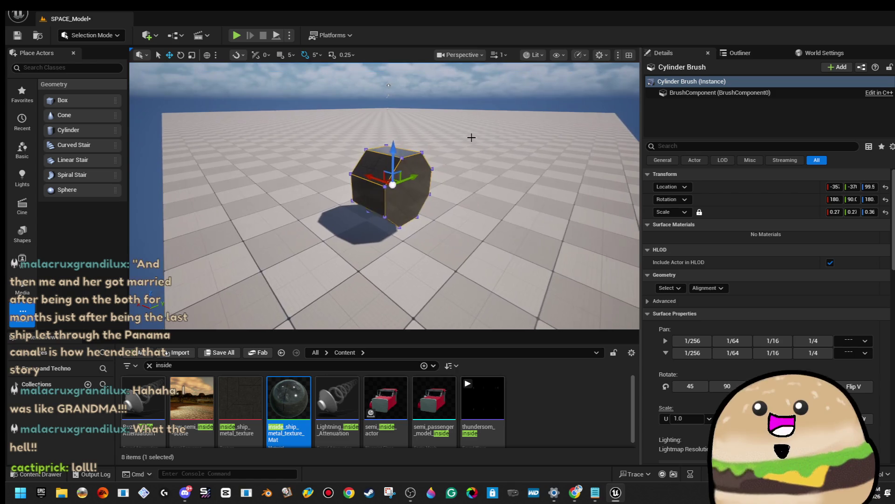
mouse_move(288, 398)
left_mouse_down()
mouse_move(394, 187)
mouse_move(407, 175)
mouse_move(440, 186)
left_mouse_up()
Stretch the lying cylinder into a long barrel, then shrink it to about half size.
key("r")
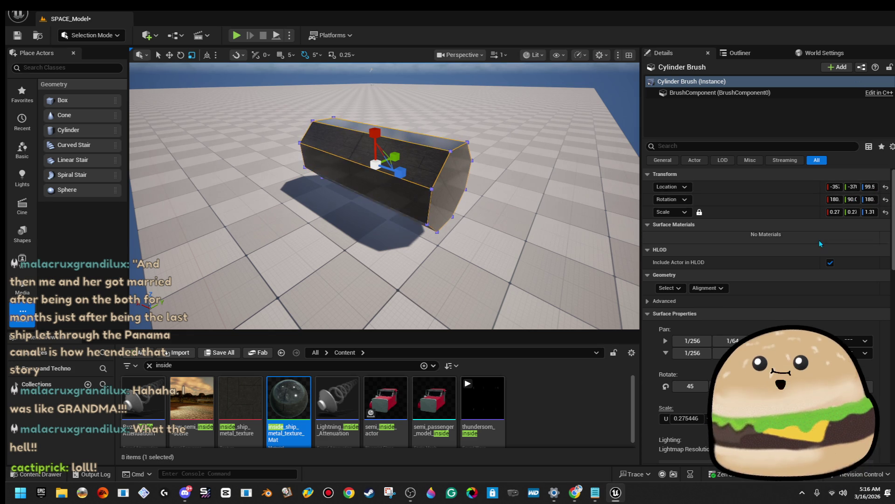
scroll(643, 250, "down", 1)
mouse_move(488, 254)
left_mouse_down()
mouse_move(483, 263)
mouse_move(488, 254)
left_mouse_up()
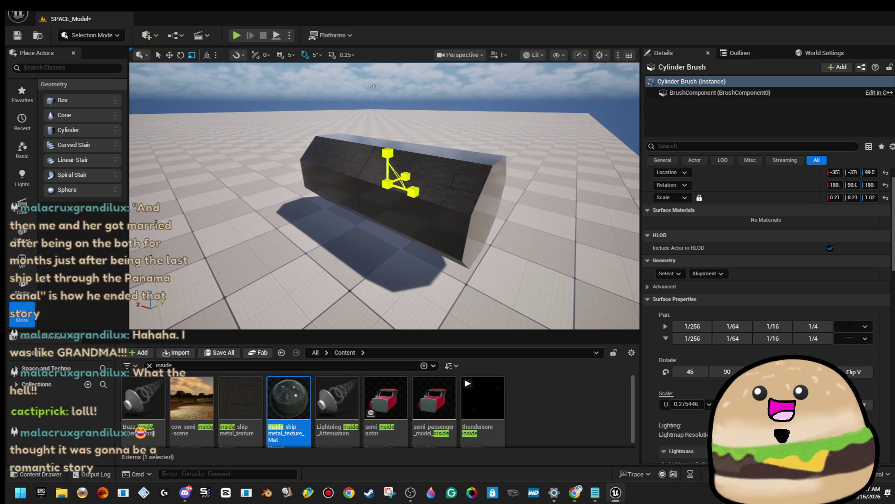
key("ctrl+z")
left_click_drag(387, 189, 340, 192)
mouse_move(465, 224)
left_mouse_down()
mouse_move(448, 224)
mouse_move(465, 225)
left_mouse_up()
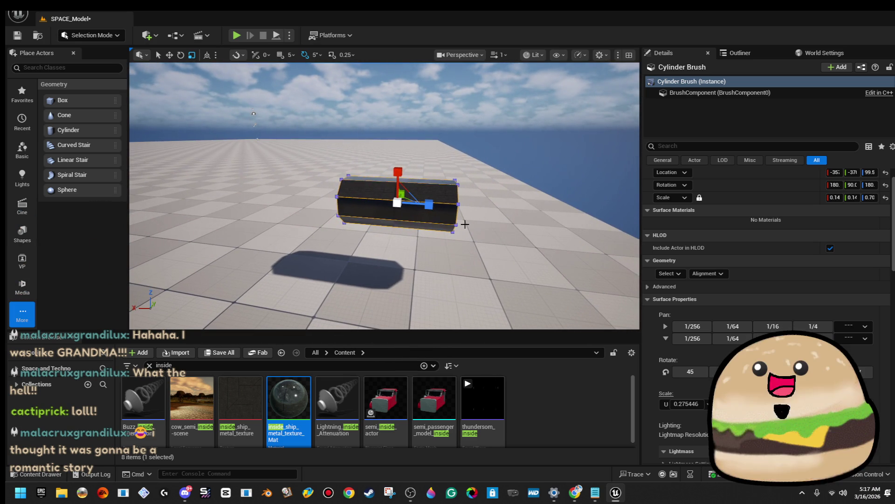
View the cylinder end-on and switch the gizmo to world coordinates.
key("alt+Tab")
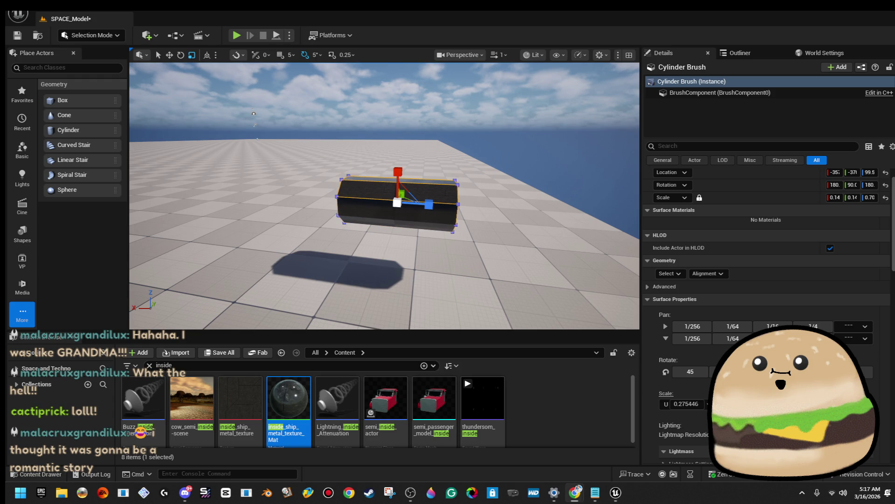
mouse_move(387, 196)
left_mouse_down()
mouse_move(396, 195)
mouse_move(381, 200)
left_mouse_up()
mouse_move(459, 194)
left_mouse_down()
mouse_move(448, 202)
mouse_move(476, 202)
left_mouse_up()
mouse_move(426, 224)
left_mouse_down()
mouse_move(321, 240)
mouse_move(310, 233)
mouse_move(382, 235)
left_mouse_up()
key("ctrl+grave")
Set Cylinder Brush2's Brush Settings Sides to 16.
scroll(765, 304, "down", 3)
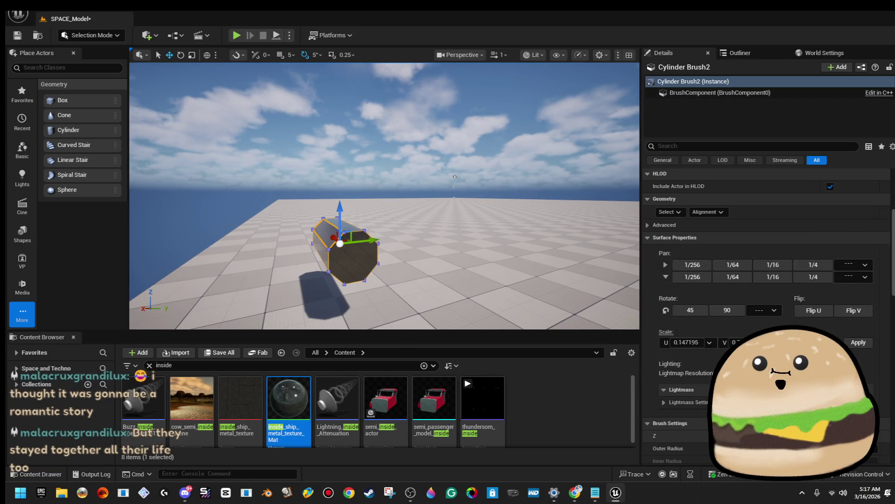
scroll(844, 327, "down", 5)
left_click(848, 310)
type("16")
key("Return")
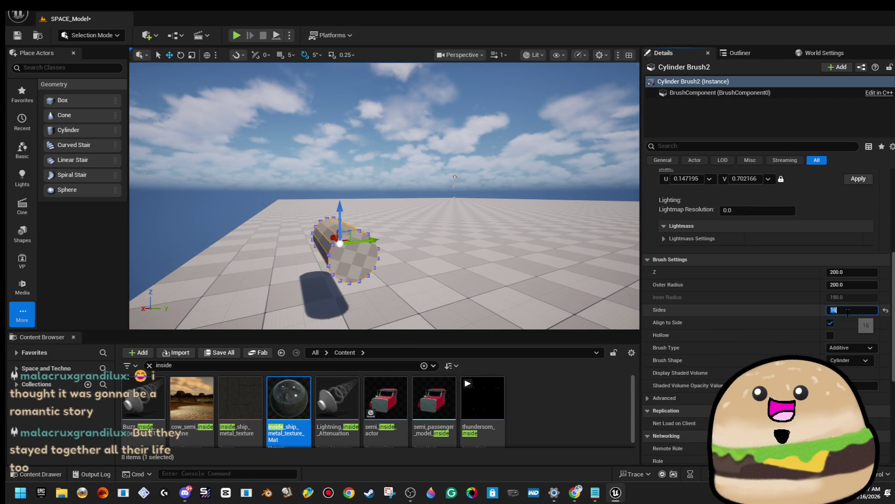
mouse_move(491, 180)
left_mouse_down()
mouse_move(478, 164)
mouse_move(478, 187)
mouse_move(462, 182)
mouse_move(478, 149)
mouse_move(428, 190)
mouse_move(425, 210)
left_mouse_up()
left_click(91, 35)
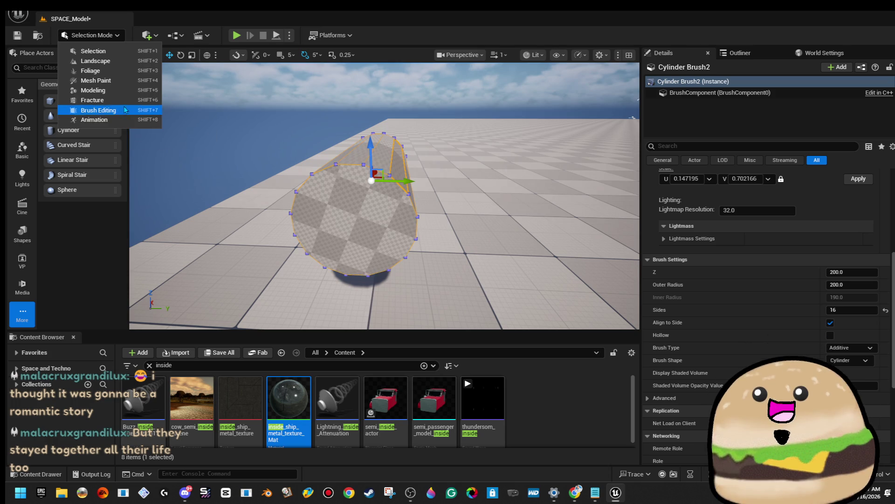
Switch to Brush Editing mode, Alt-drag a cylinder copy, and select the 16-sided cylinder.
left_click(98, 110)
mouse_move(373, 196)
left_mouse_down()
mouse_move(354, 196)
mouse_move(468, 200)
mouse_move(341, 173)
mouse_move(487, 167)
mouse_move(479, 165)
left_mouse_up()
key("ctrl+z")
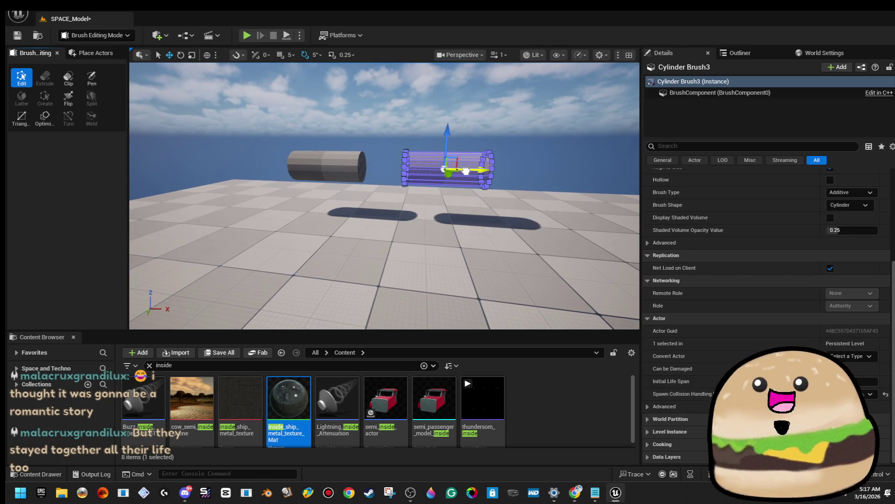
scroll(493, 212, "up", 2)
left_click(373, 252)
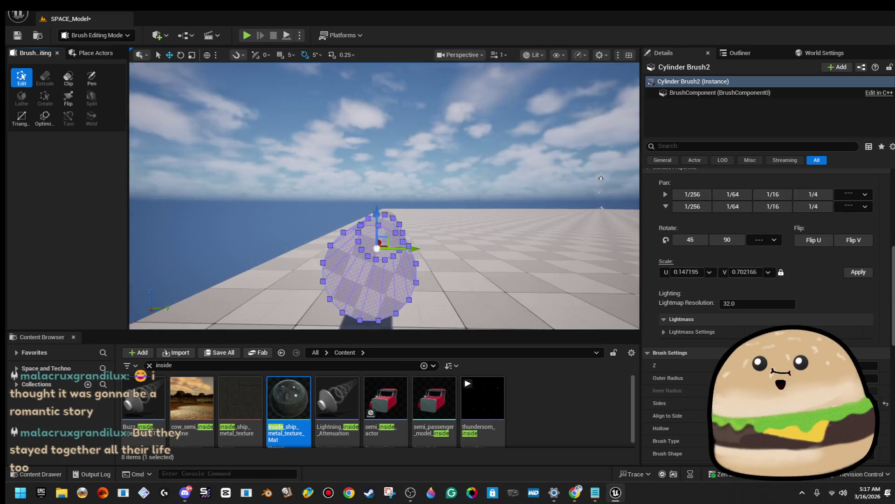
mouse_move(381, 203)
left_mouse_down()
mouse_move(368, 219)
mouse_move(381, 203)
mouse_move(354, 210)
mouse_move(410, 194)
mouse_move(413, 180)
mouse_move(408, 202)
mouse_move(355, 225)
mouse_move(384, 242)
mouse_move(398, 296)
mouse_move(395, 261)
left_mouse_up()
left_click(381, 203)
Select faces and edges of the 16-sided cylinder and push its vertices along Y.
left_click(391, 249)
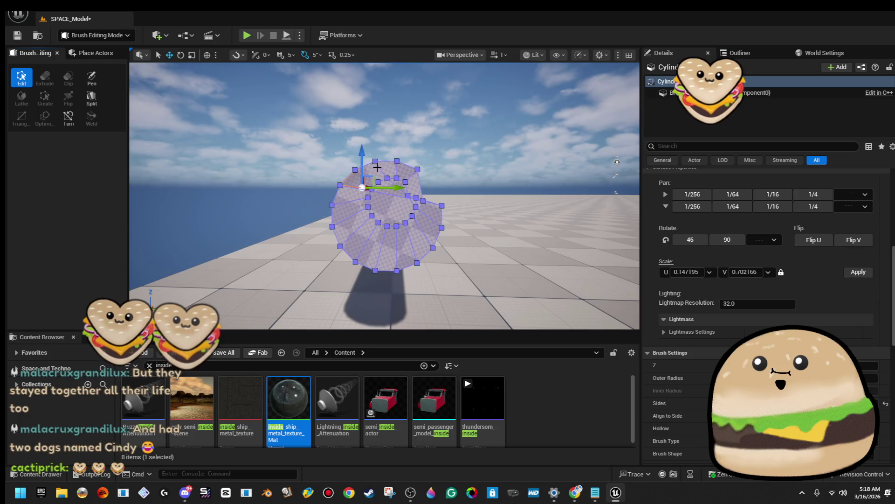
left_click(366, 167)
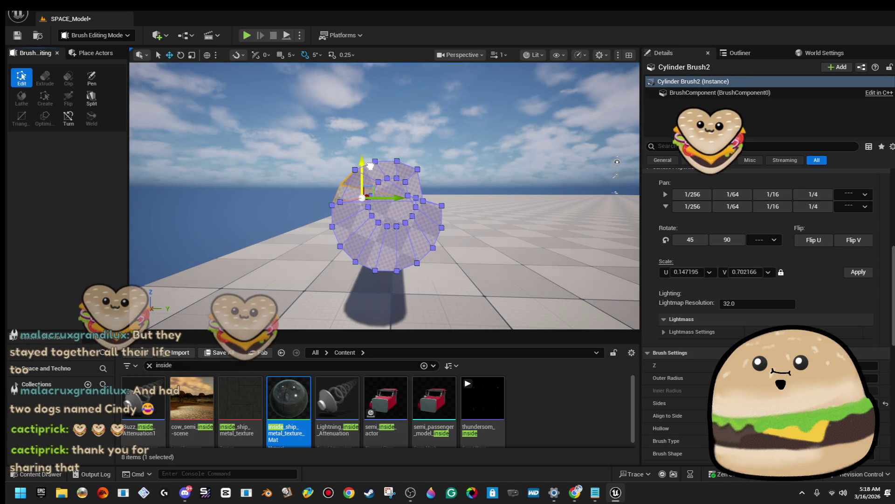
left_click(400, 195)
left_click_drag(399, 196, 409, 197)
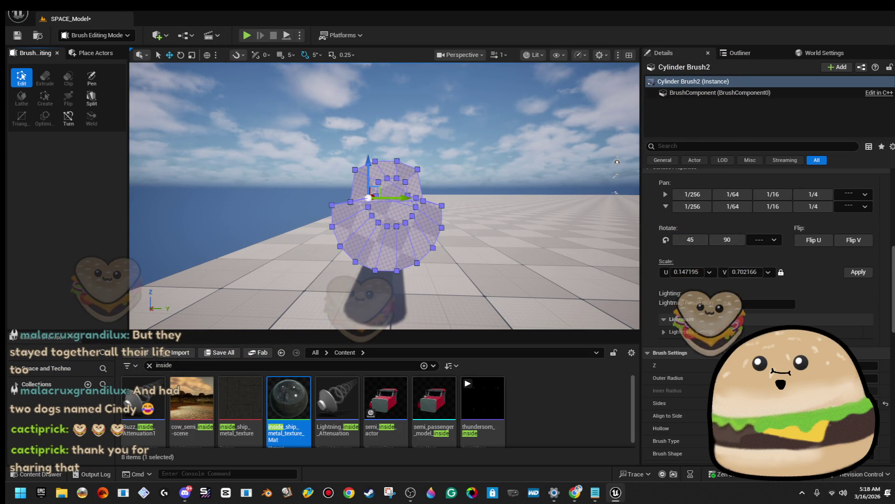
left_click(467, 136)
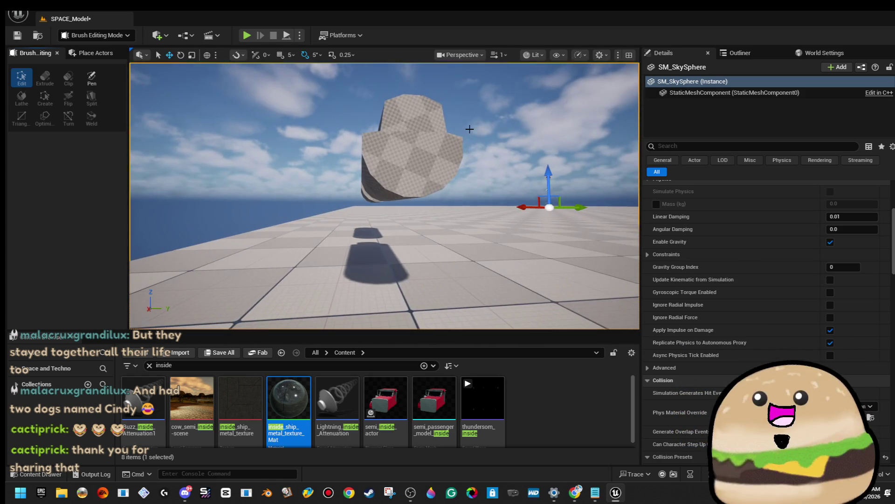
left_click(391, 183)
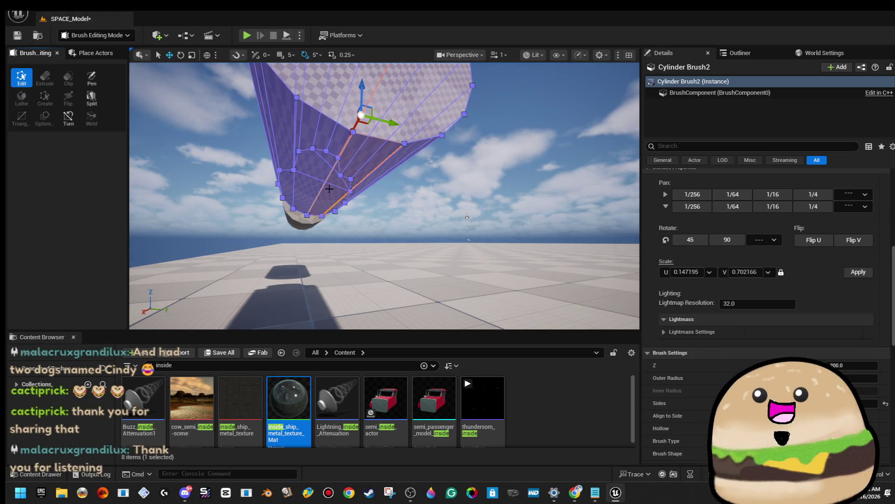
scroll(349, 201, "up", 3)
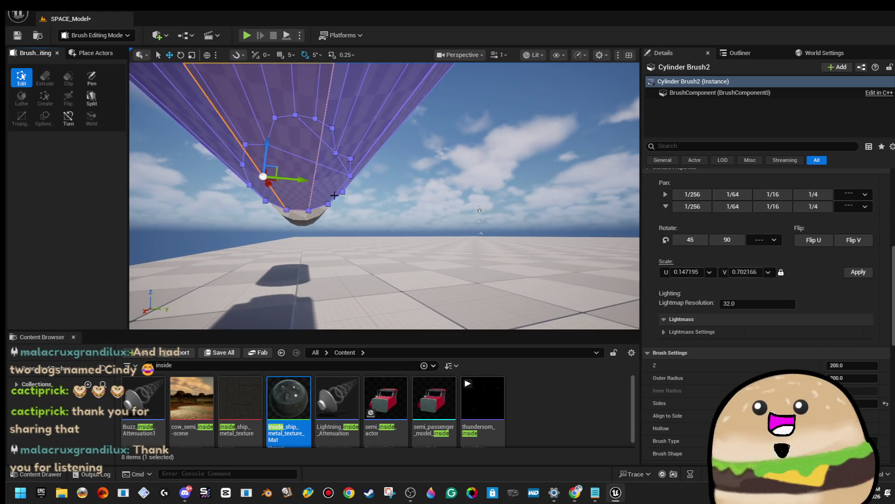
key("ctrl+z")
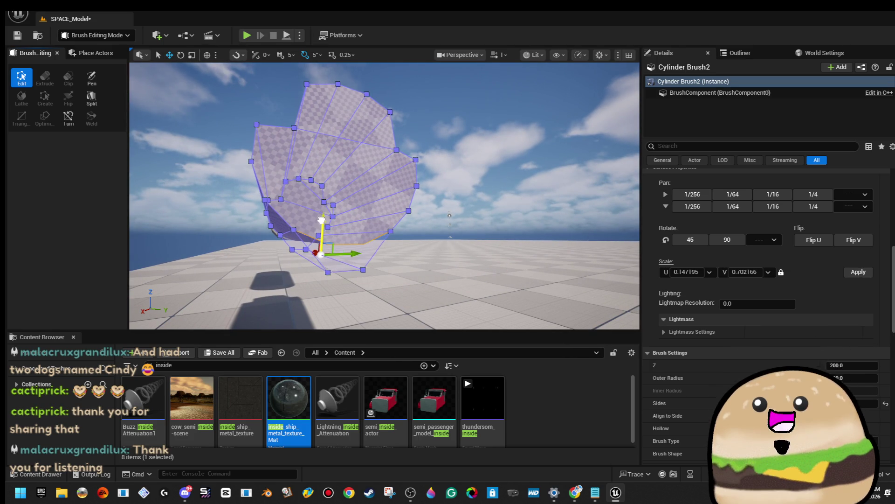
left_click(398, 209)
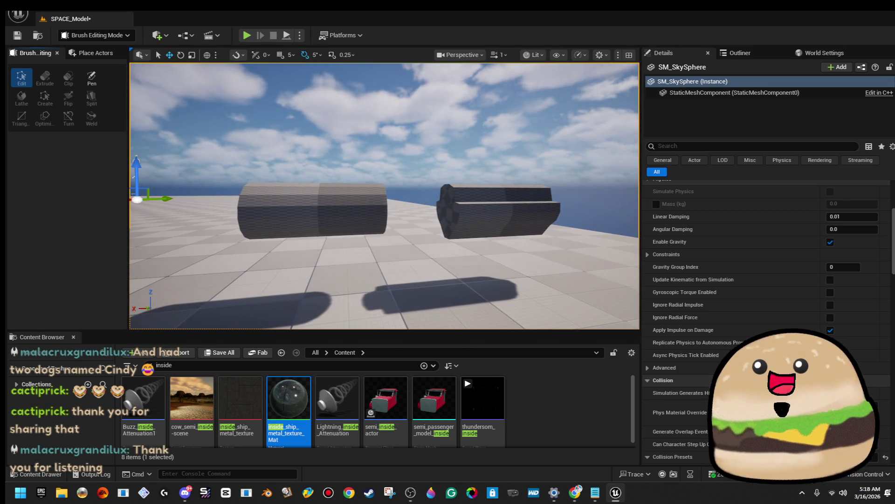
left_click(312, 210)
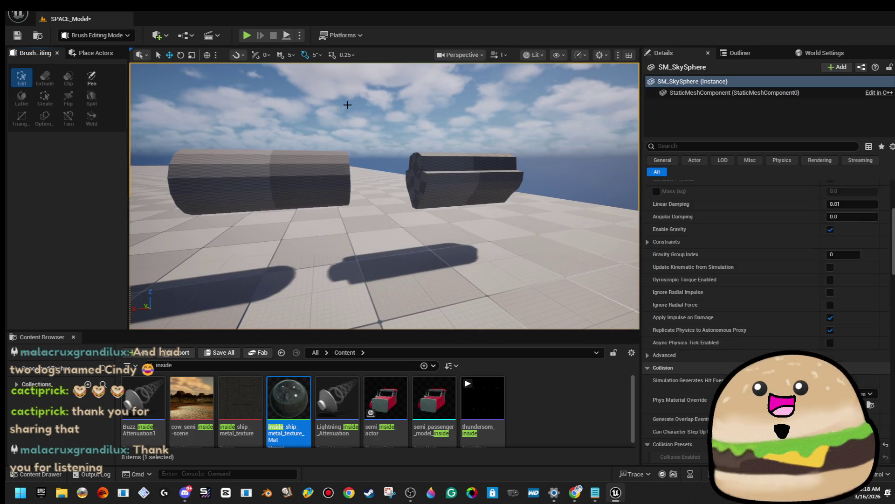
Alt-drag a fourth cylinder copy and set the third cylinder brush to 6 sides.
left_click_drag(240, 183, 561, 184)
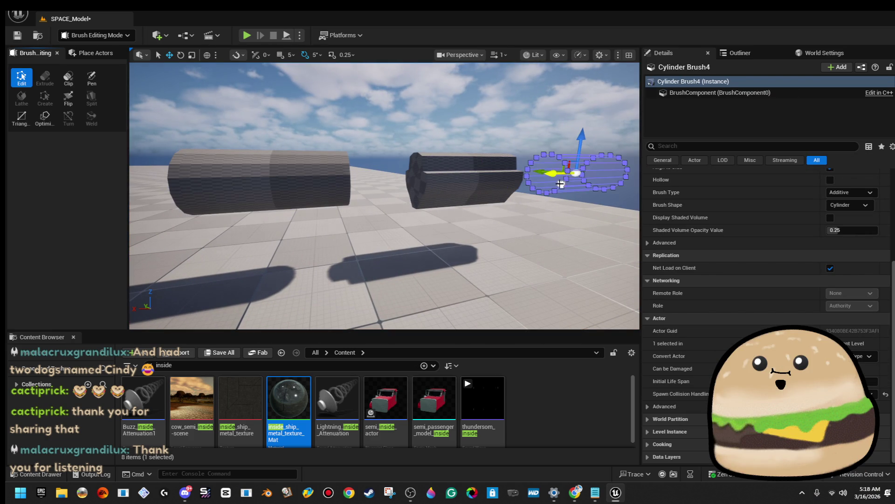
left_click(261, 182)
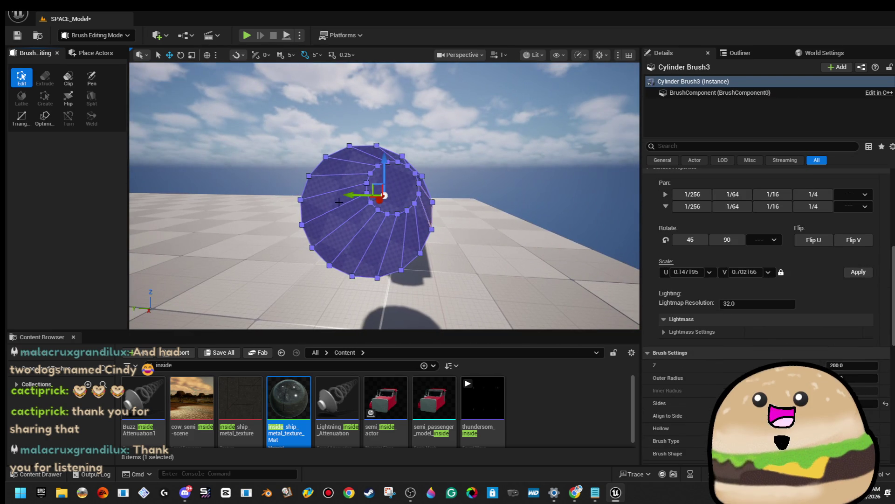
scroll(757, 305, "down", 4)
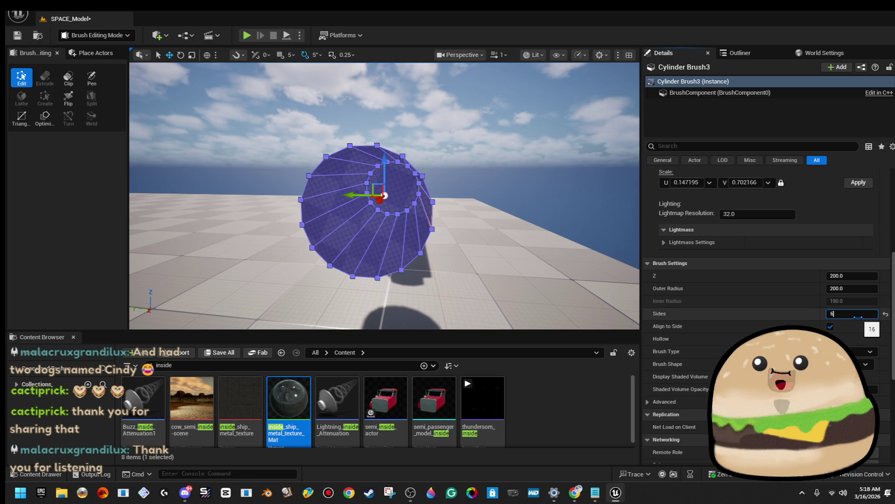
key("Return")
mouse_move(532, 195)
left_mouse_down()
mouse_move(512, 182)
mouse_move(330, 200)
mouse_move(293, 190)
mouse_move(353, 205)
mouse_move(336, 237)
mouse_move(299, 242)
left_mouse_up()
Select the hexagonal brush's end face and view it up close from the side.
left_click(353, 202)
left_click(336, 237)
mouse_move(427, 140)
left_mouse_down()
mouse_move(424, 133)
mouse_move(428, 140)
mouse_move(373, 145)
mouse_move(356, 164)
left_mouse_up()
left_click(433, 118)
left_click_drag(433, 118, 432, 100)
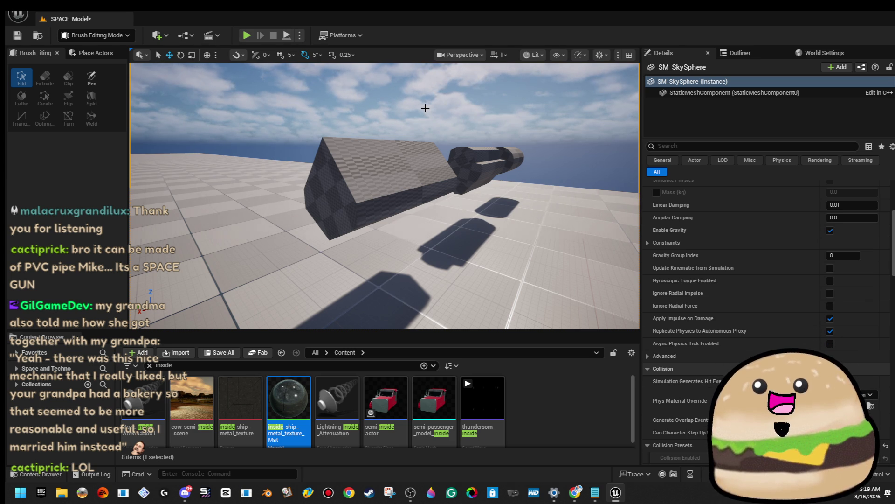
Frame the hexagonal brush with F and look over the row of pistol parts.
left_click(401, 181)
key("f")
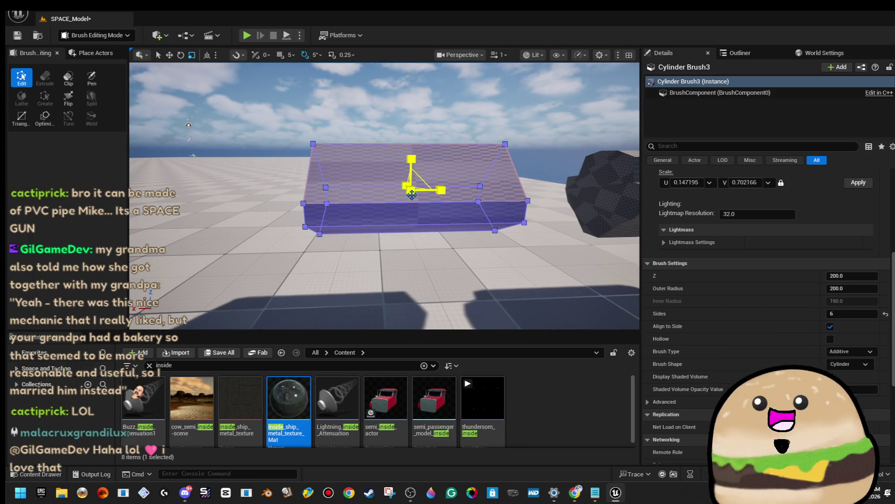
left_click_drag(425, 201, 436, 201)
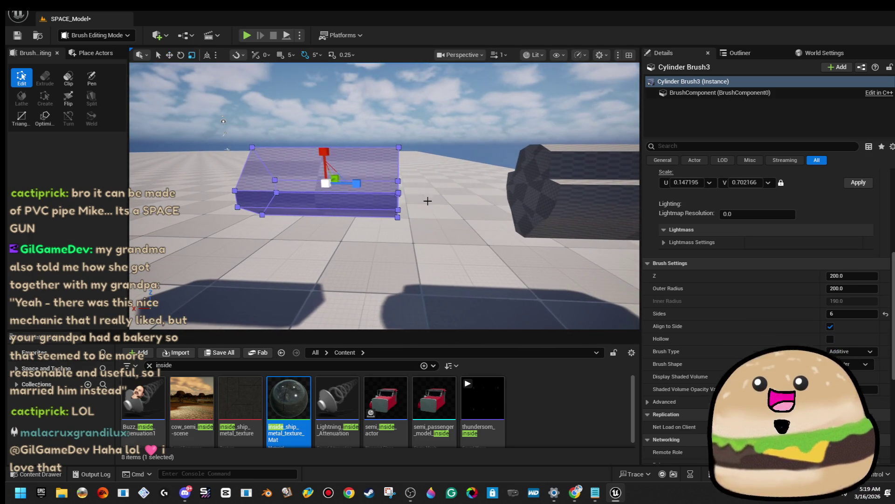
mouse_move(270, 181)
left_mouse_down()
mouse_move(417, 179)
mouse_move(335, 186)
mouse_move(340, 196)
left_mouse_up()
left_click(373, 116)
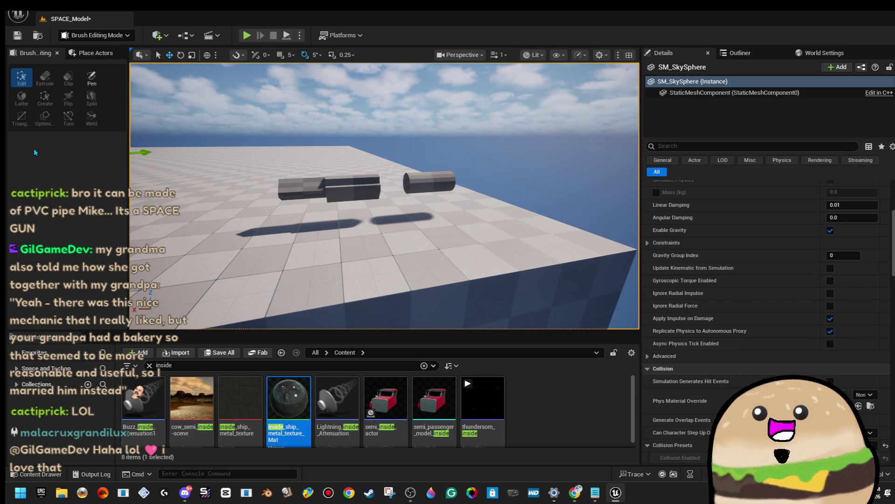
mouse_move(335, 135)
left_mouse_down()
mouse_move(319, 109)
mouse_move(322, 82)
mouse_move(358, 187)
left_mouse_up()
Select and frame the small cylinder and the neighbouring cylinder brushes to inspect them.
left_click(360, 176)
key("f")
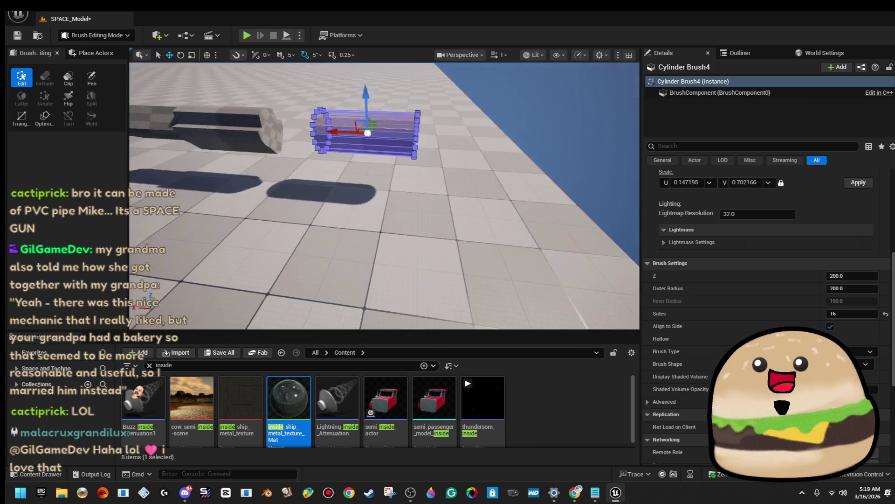
mouse_move(393, 185)
left_mouse_down()
mouse_move(401, 167)
mouse_move(364, 176)
left_mouse_up()
left_click(511, 189)
mouse_move(512, 189)
left_mouse_down()
mouse_move(596, 183)
mouse_move(588, 181)
left_mouse_up()
left_click(592, 183)
left_click(285, 192)
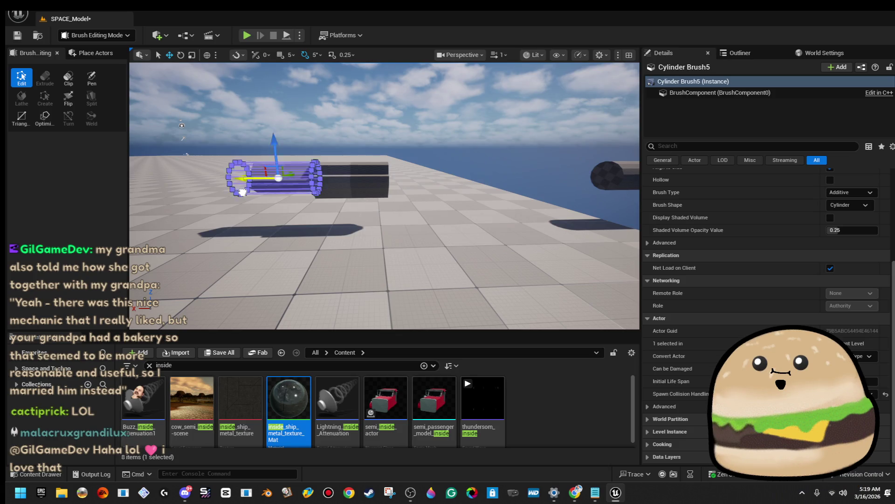
key("f")
Orbit around the left cylinder brush from above, then deselect it.
key("r")
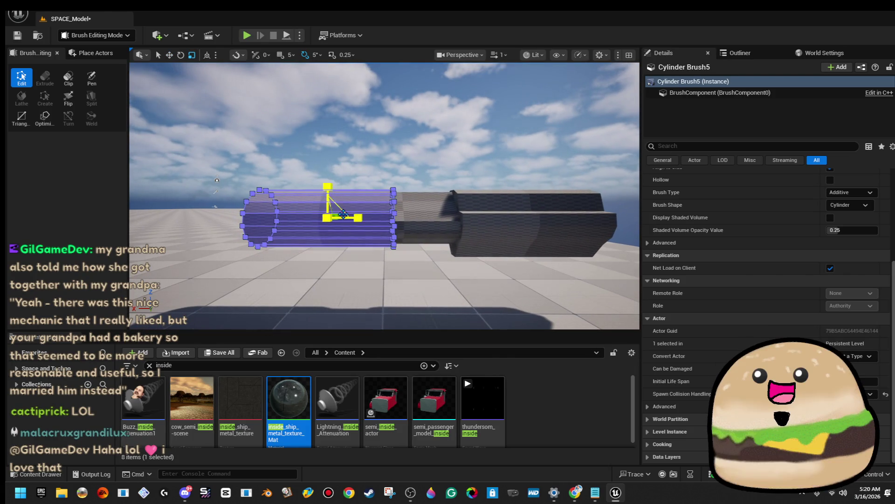
left_click_drag(361, 219, 381, 179)
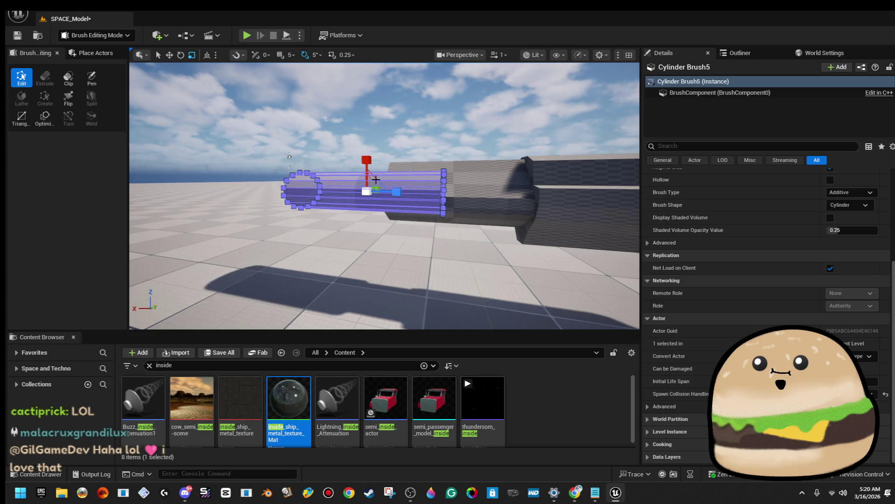
left_click_drag(376, 180, 487, 217)
key("w")
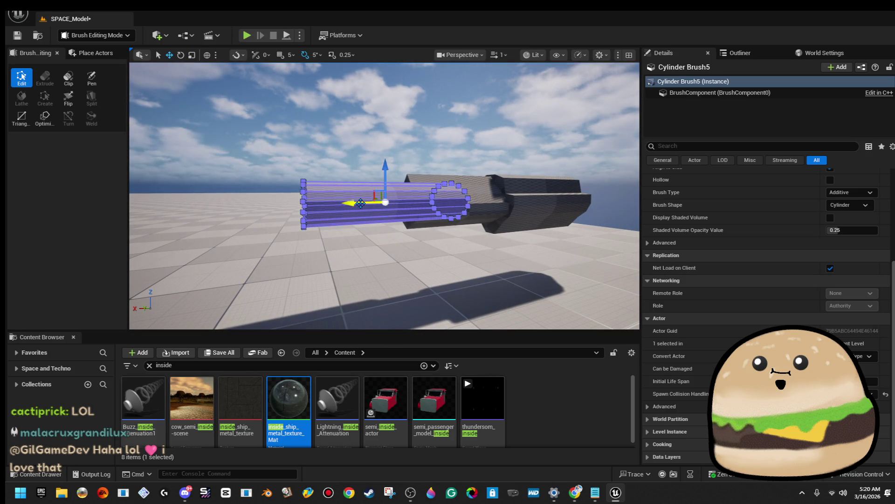
left_click(421, 123)
left_click_drag(420, 123, 364, 139)
Raise four of the gun's brushes up and to the right.
left_click(248, 217)
key("f")
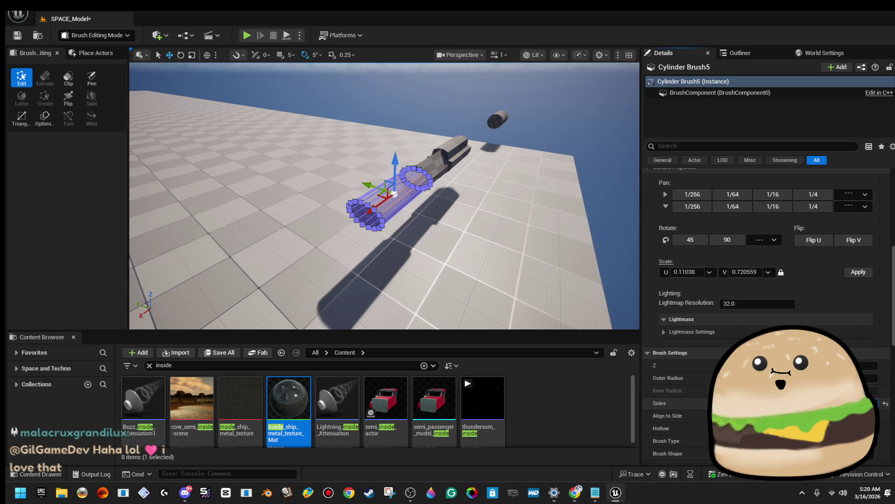
left_click_drag(314, 285, 379, 266)
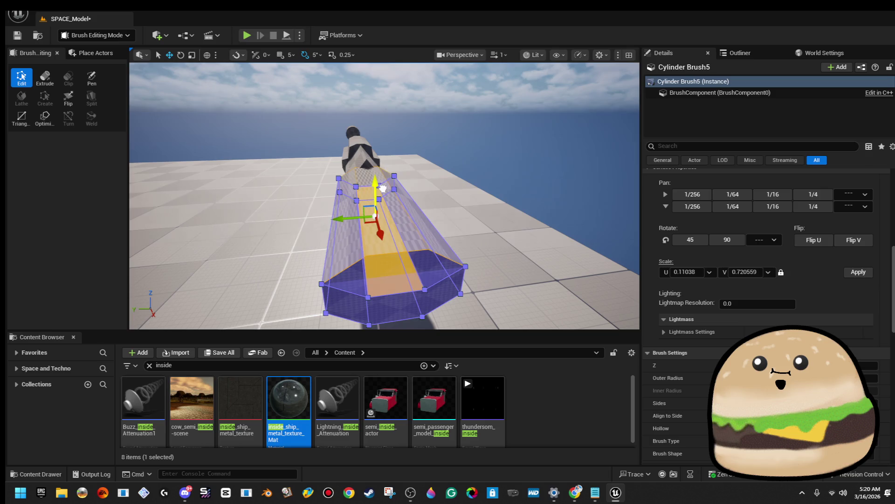
left_click(491, 120)
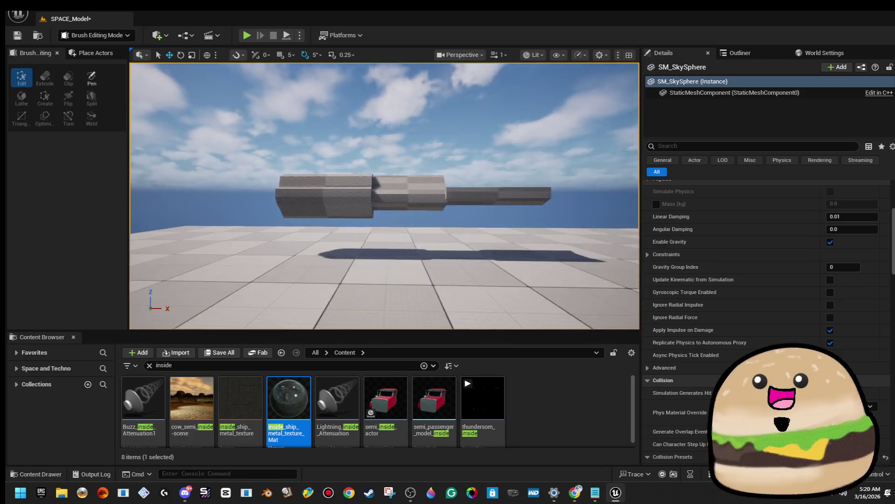
left_click(318, 208)
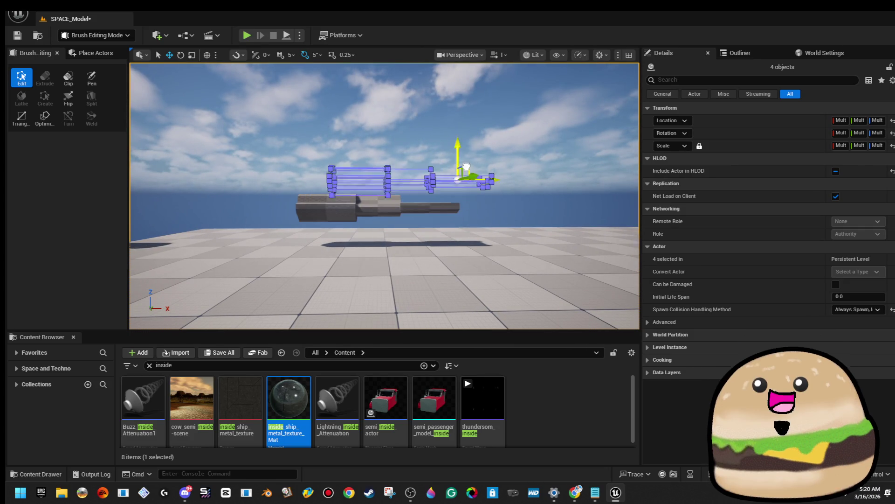
left_click_drag(448, 182, 506, 134)
left_click(447, 129)
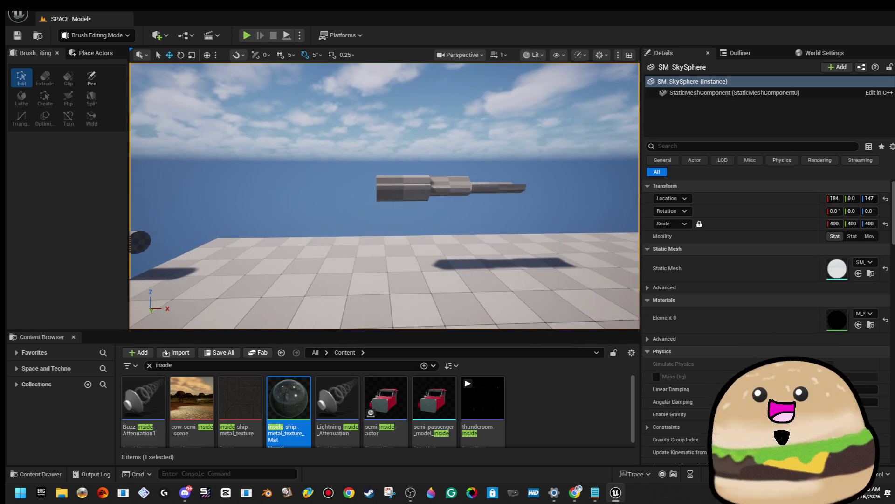
Alt-drag a copy of the small cylinder beside the gun and scale it wider and taller.
left_click(416, 186)
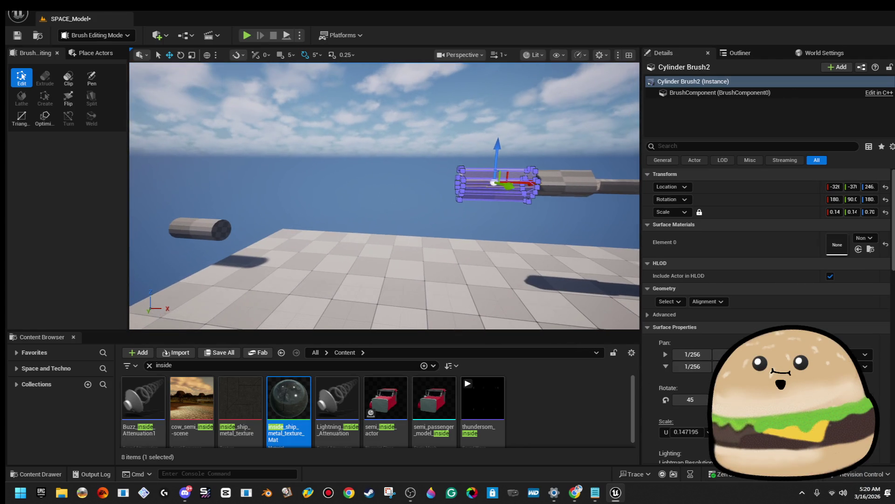
left_click(213, 226)
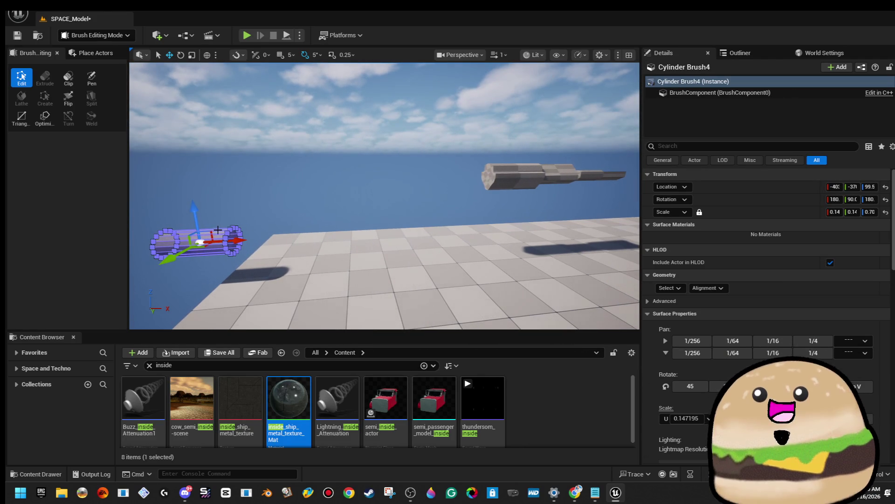
mouse_move(211, 232)
left_mouse_down()
mouse_move(327, 183)
mouse_move(438, 172)
left_mouse_up()
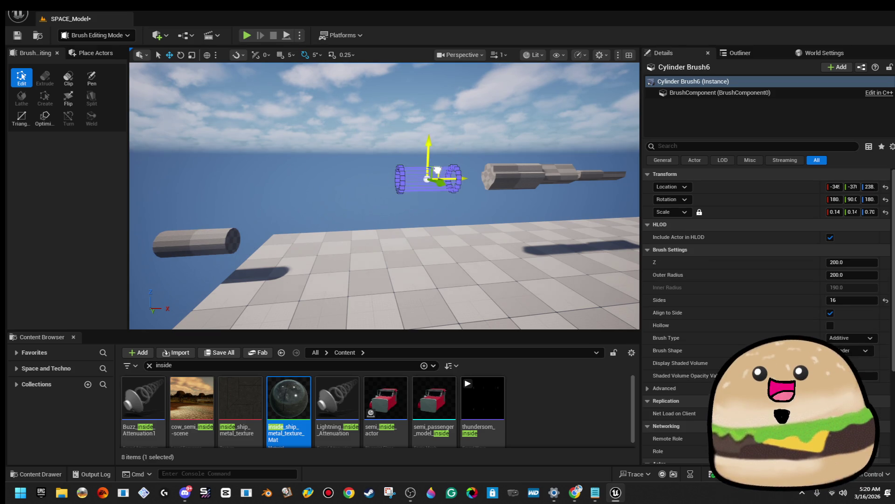
key("f")
key("r")
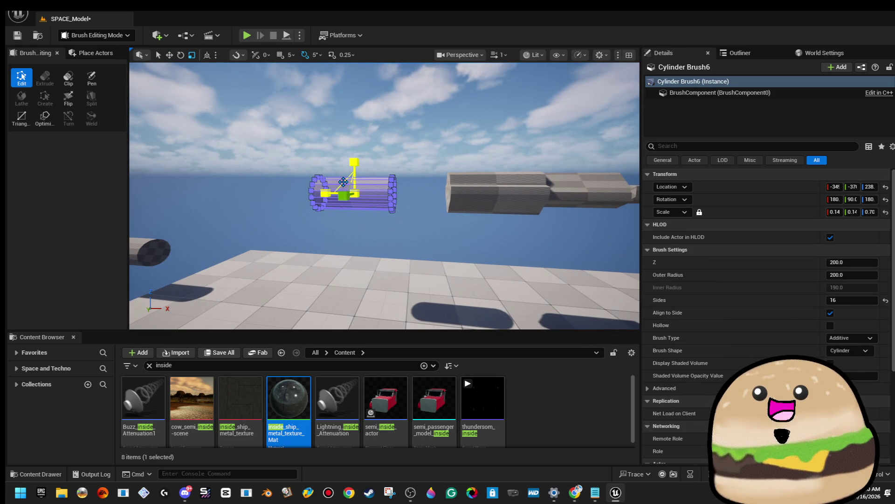
left_click_drag(344, 182, 394, 177)
scroll(396, 176, "down", 4)
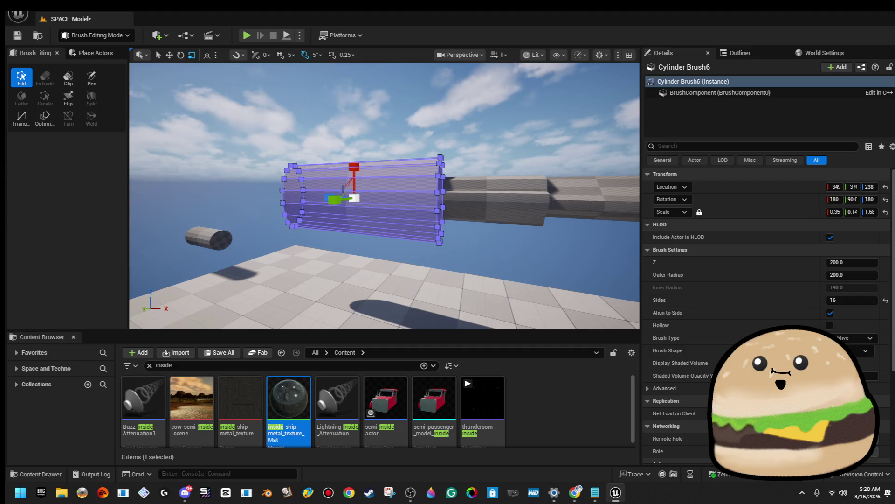
left_click_drag(323, 196, 372, 191)
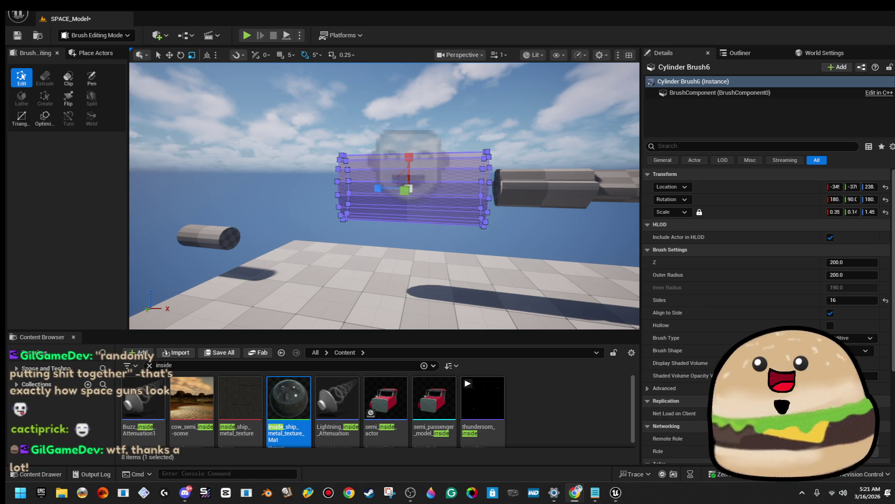
mouse_move(467, 195)
left_mouse_down()
mouse_move(392, 168)
mouse_move(445, 201)
mouse_move(472, 187)
left_mouse_up()
left_click_drag(348, 186, 388, 178)
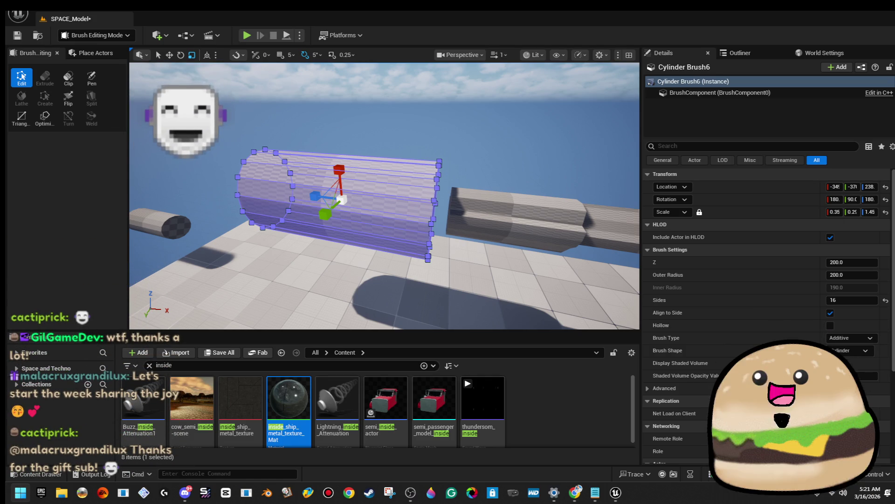
key("alt+Tab")
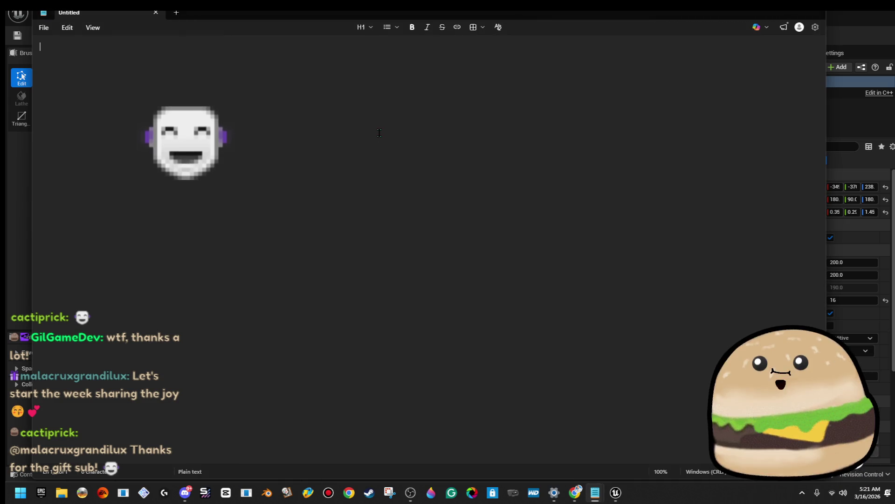
Add a donations entry crediting a viewer's 2 gifted subs, removing the blank line above it.
key("alt+Tab")
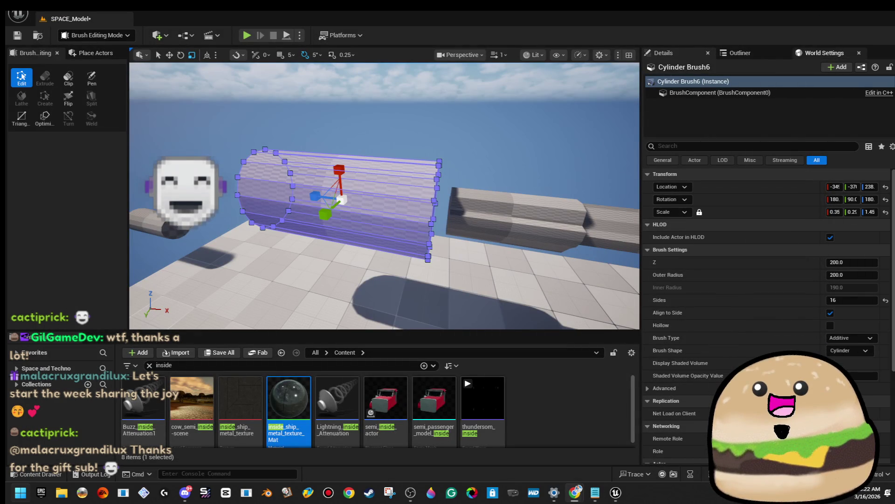
key("alt+Tab")
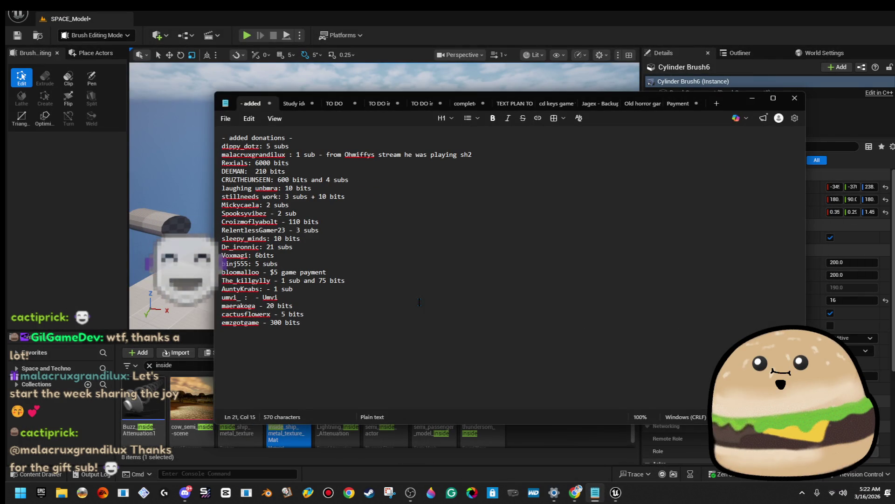
left_click(416, 328)
key("Return")
type("malacruxgrandilux")
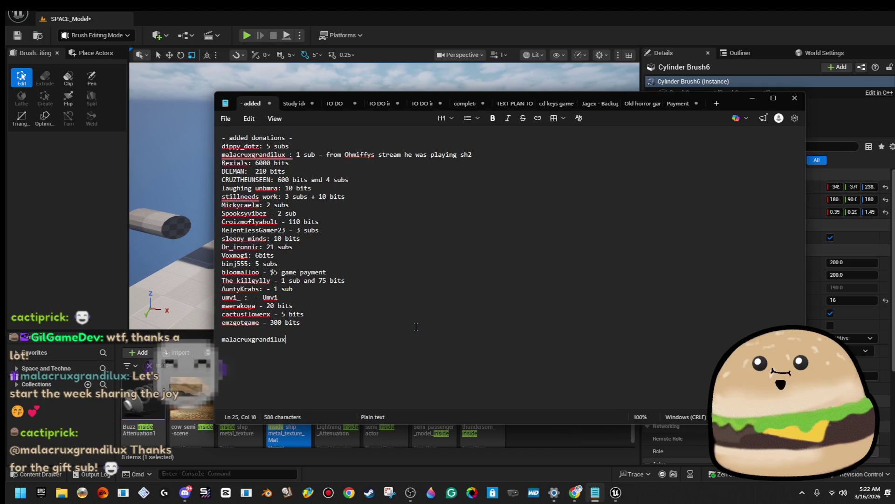
type(" - 2 subs")
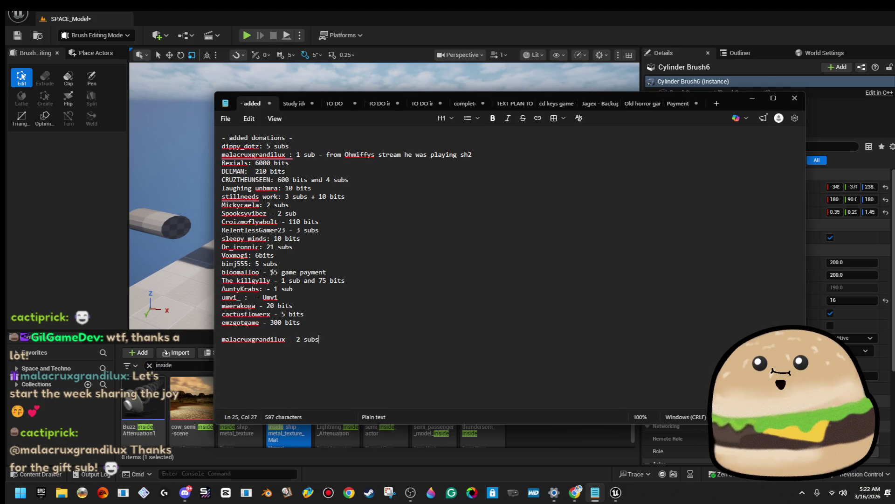
type("if")
type("d sub")
key("Up")
key("Up")
key("Delete")
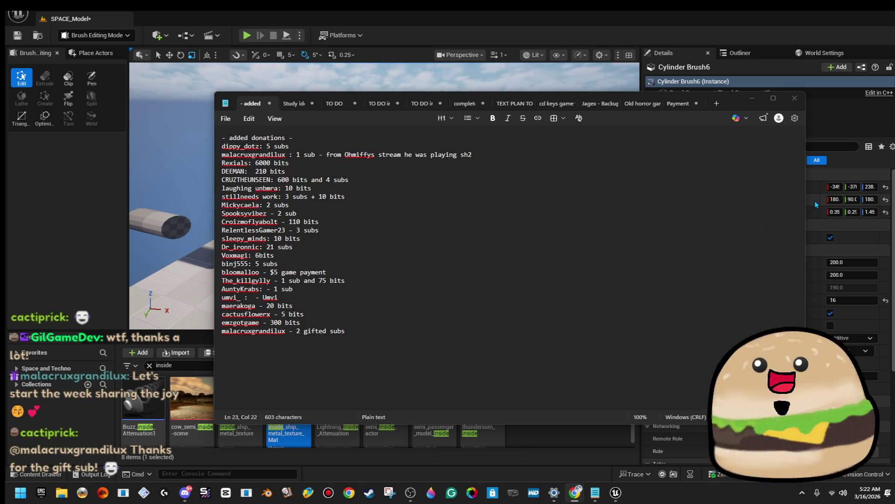
left_click(747, 105)
mouse_move(384, 196)
left_mouse_down()
mouse_move(393, 221)
mouse_move(498, 98)
mouse_move(517, 181)
left_mouse_up()
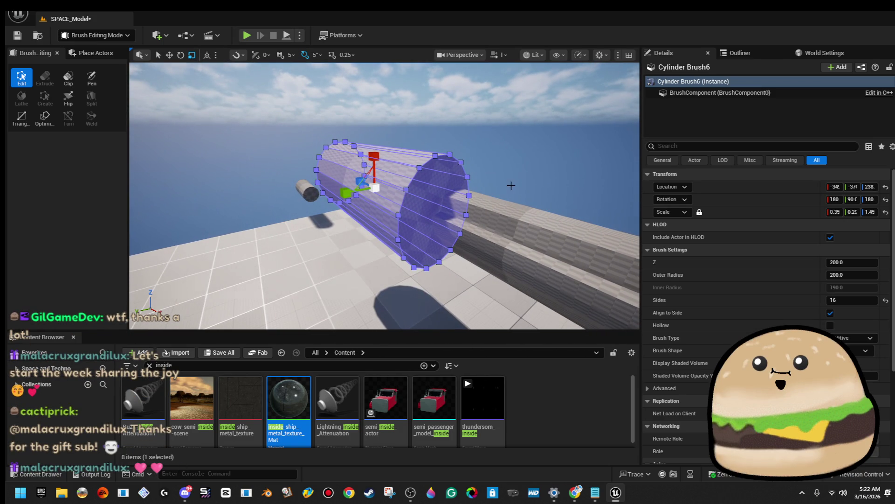
Slide the large body cylinder back along X with the move gizmo.
left_click(395, 222)
key("f")
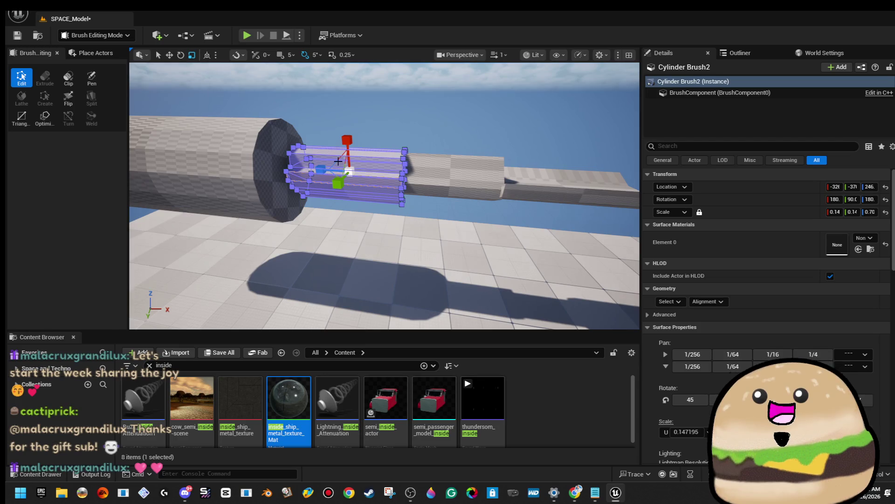
mouse_move(348, 168)
left_mouse_down()
mouse_move(341, 160)
mouse_move(359, 166)
mouse_move(396, 154)
mouse_move(347, 138)
left_mouse_up()
left_click(536, 93)
mouse_move(373, 187)
left_mouse_down()
mouse_move(355, 214)
mouse_move(424, 160)
mouse_move(355, 183)
left_mouse_up()
left_click(424, 160)
left_click_drag(264, 188, 298, 182)
left_click(299, 182)
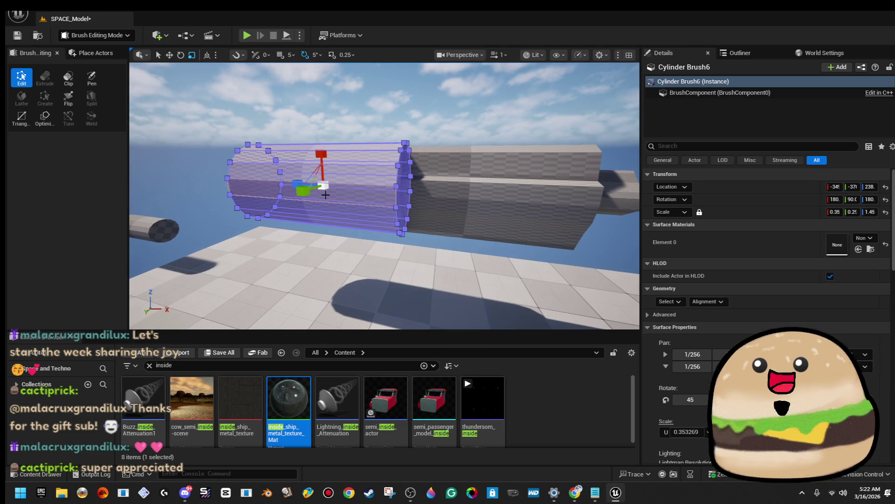
key("w")
left_click_drag(356, 188, 219, 162)
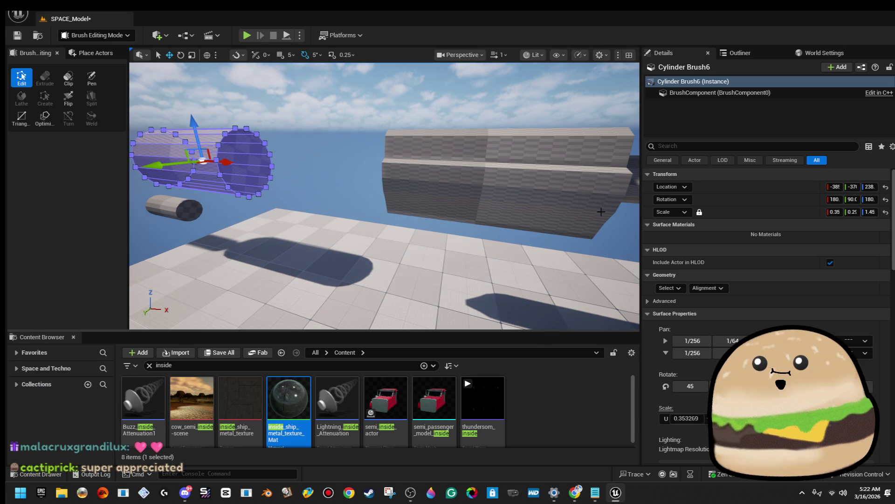
Alt-rotate a copy of Cylinder Brush2 to 20° so it hangs below the body.
left_click(563, 167)
key("f")
key("e")
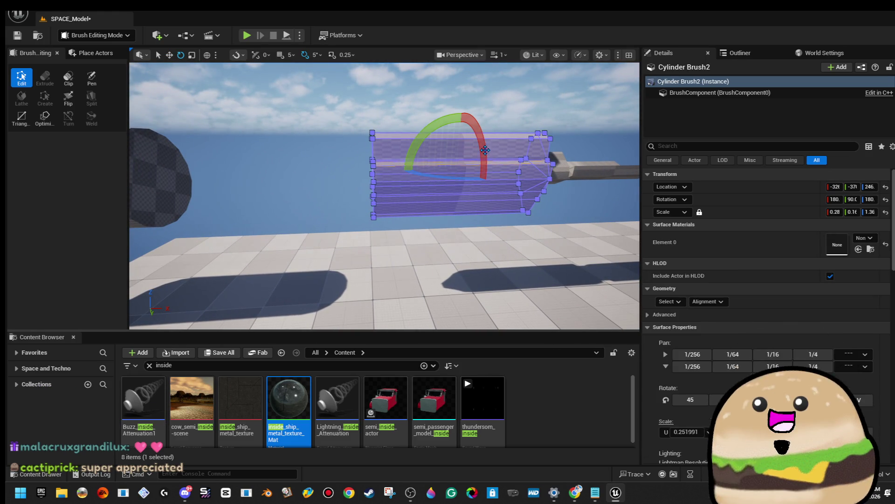
mouse_move(439, 128)
left_mouse_down()
mouse_move(448, 140)
mouse_move(485, 144)
mouse_move(411, 186)
mouse_move(387, 215)
mouse_move(392, 203)
left_mouse_up()
key("w")
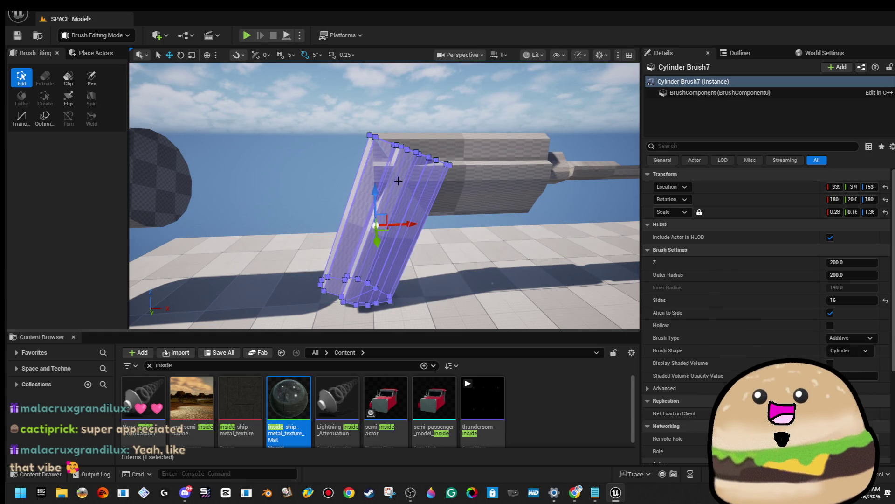
Move the barrel and block brushes together up and forward.
left_click(414, 76)
left_click_drag(414, 76, 457, 51)
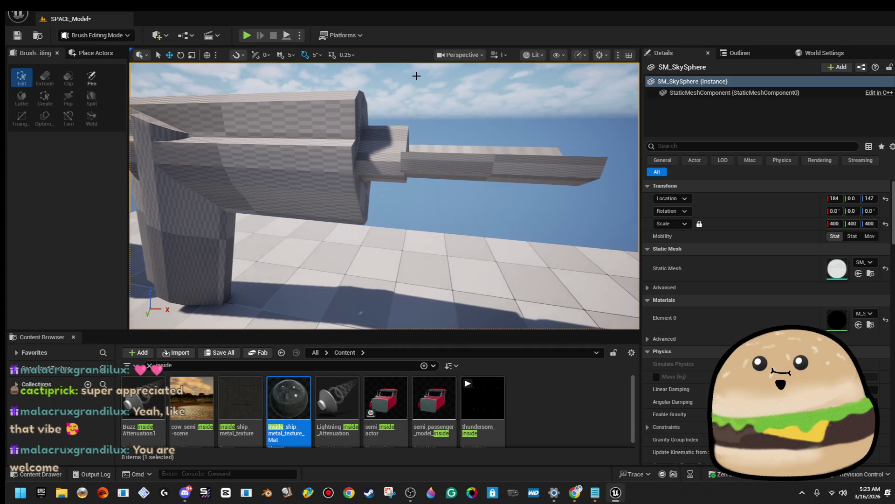
left_click_drag(422, 76, 436, 162)
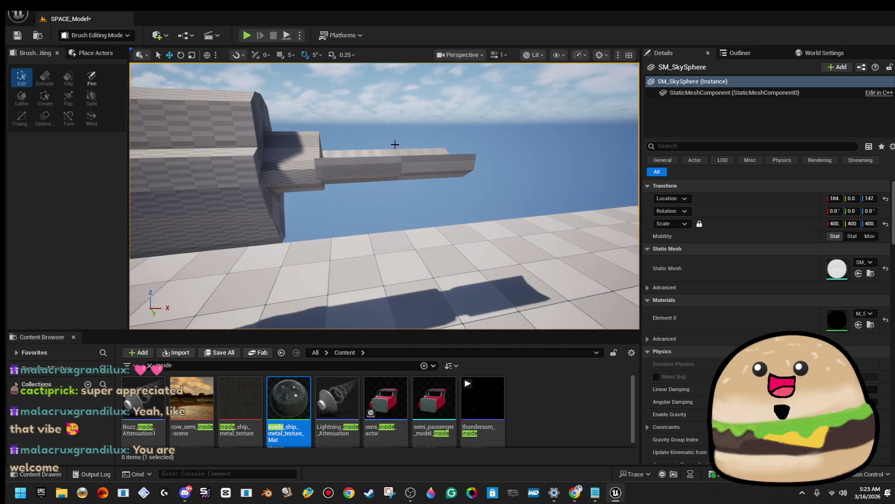
left_click(410, 158)
left_click(308, 166, "ctrl")
scroll(329, 145, "up", 3)
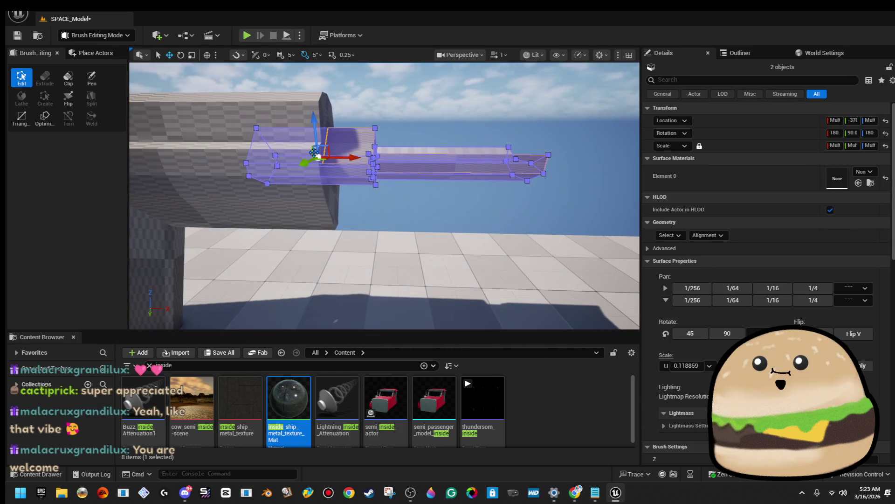
left_click_drag(329, 145, 360, 118)
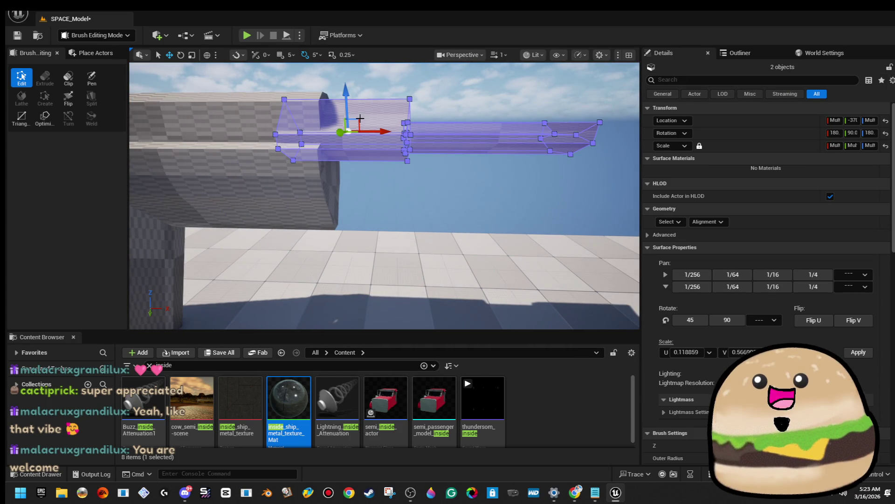
Stretch Cylinder Brush3 and the grey brush slightly along their length.
left_click(430, 74)
scroll(396, 98, "down", 3)
key("r")
scroll(419, 181, "up", 2)
scroll(397, 183, "up", 5)
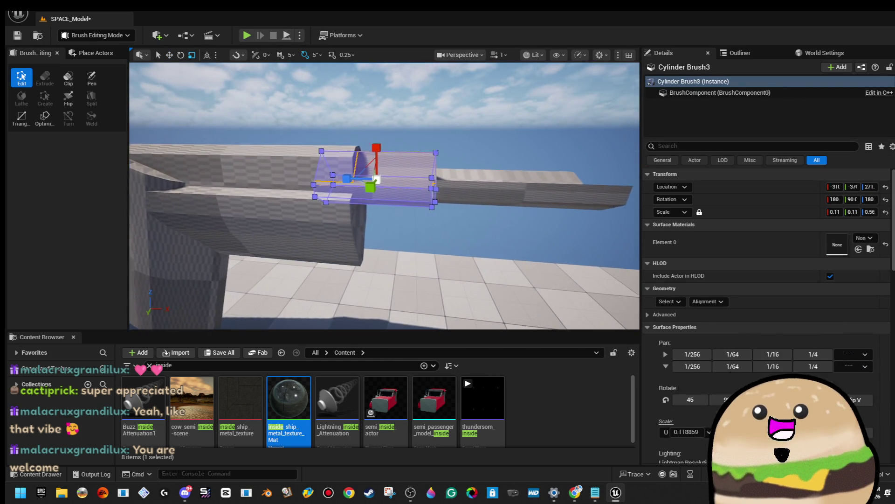
key("f")
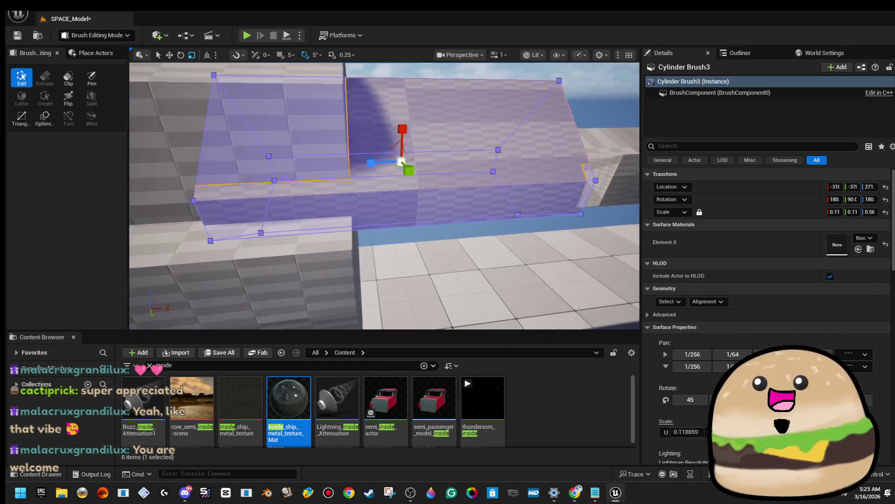
left_click(569, 175, "ctrl")
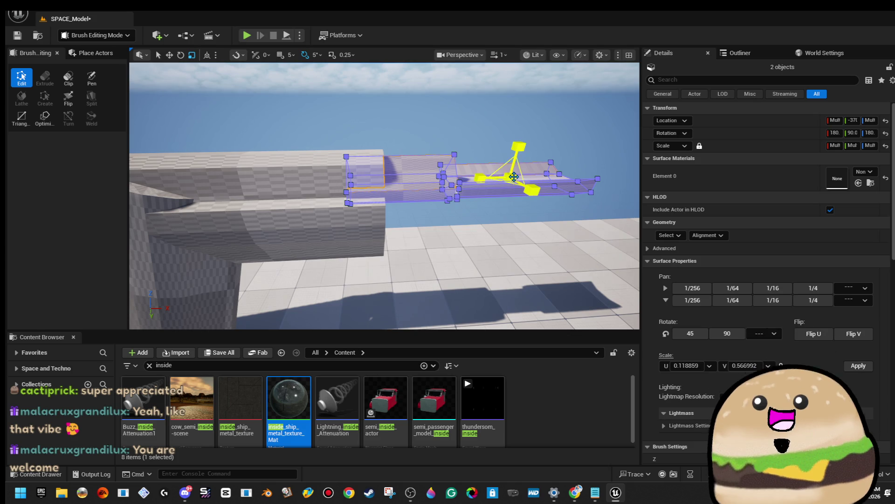
left_click_drag(527, 186, 517, 175)
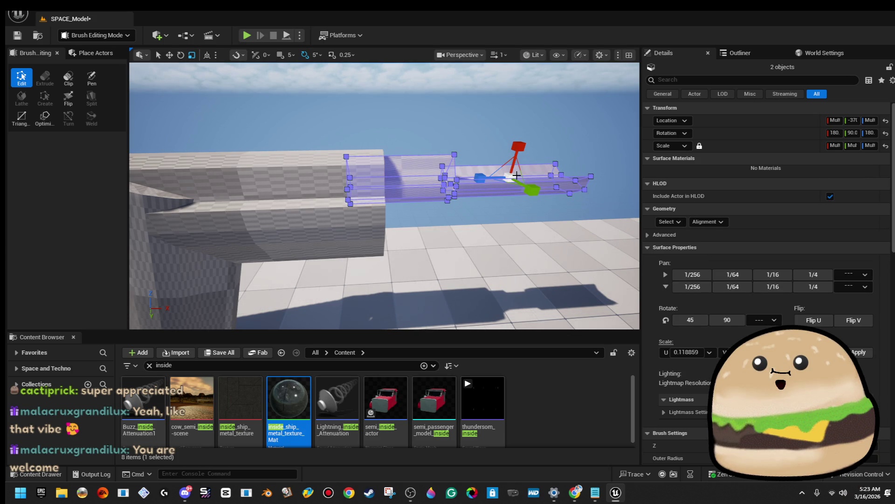
key("f")
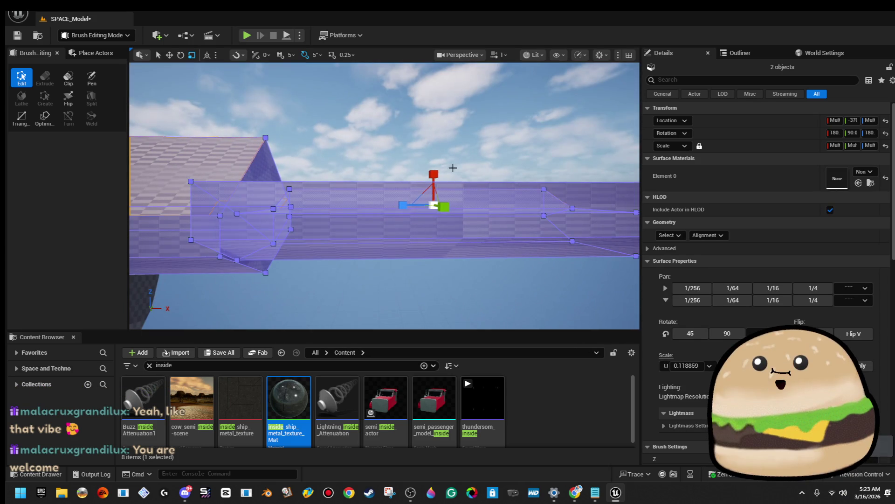
mouse_move(433, 186)
left_mouse_down()
mouse_move(411, 192)
mouse_move(394, 175)
mouse_move(404, 178)
mouse_move(385, 179)
left_mouse_up()
Slide the barrel pieces forward and nudge the Cylinder Brush5 tip back slightly.
key("w")
left_click_drag(472, 176, 530, 176)
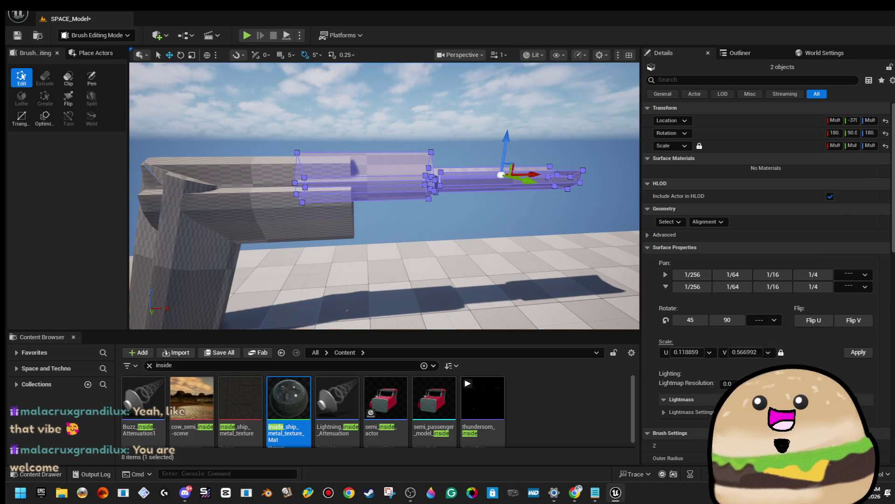
left_click(532, 193)
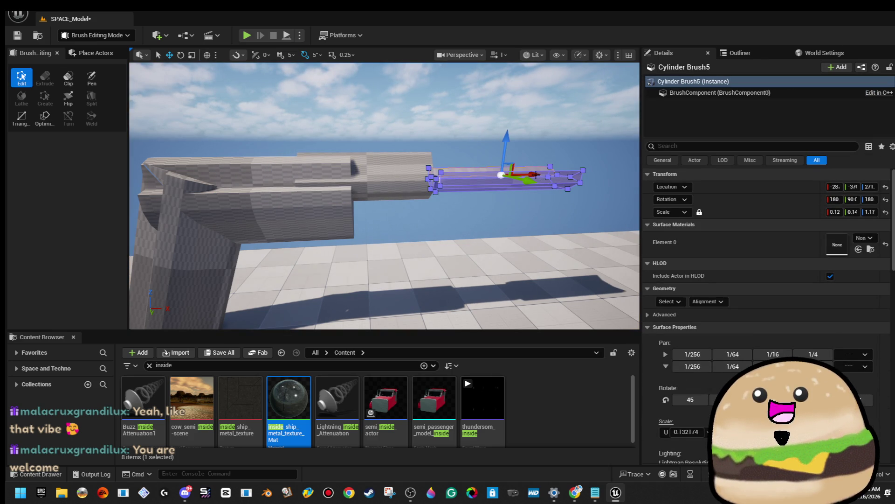
left_click_drag(476, 179, 475, 178)
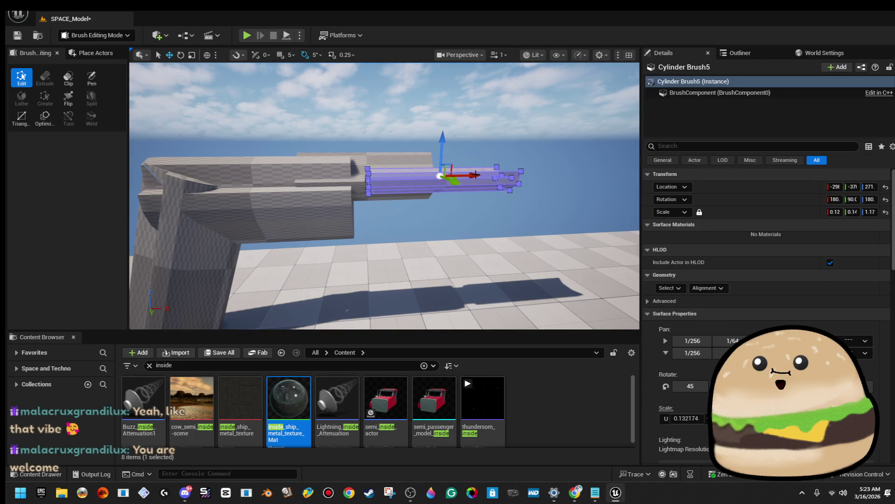
left_click(468, 125)
mouse_move(466, 178)
left_mouse_down()
mouse_move(495, 173)
mouse_move(476, 187)
mouse_move(515, 161)
mouse_move(597, 161)
left_mouse_up()
mouse_move(205, 163)
left_mouse_down()
mouse_move(210, 182)
mouse_move(201, 183)
mouse_move(228, 175)
left_mouse_up()
left_click_drag(429, 150, 430, 150)
left_click(373, 158)
key("f")
mouse_move(299, 201)
left_mouse_down()
mouse_move(298, 210)
mouse_move(279, 201)
mouse_move(306, 187)
left_mouse_up()
key("e")
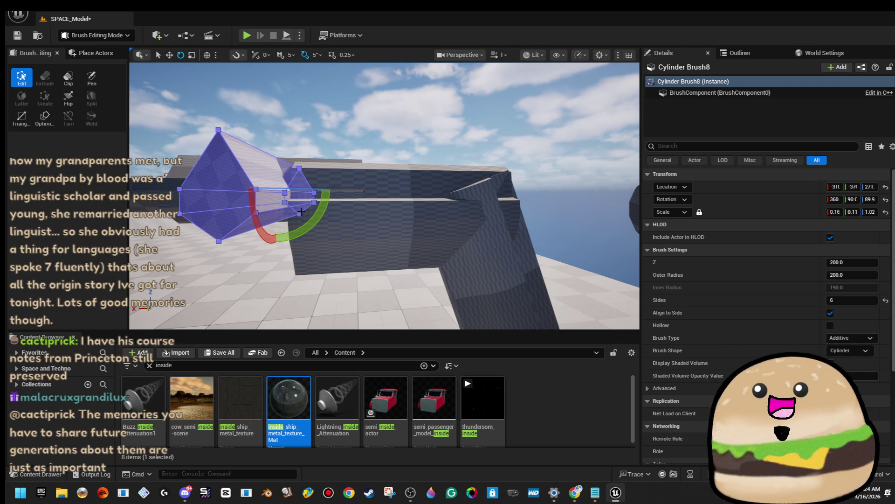
Orbit around to the other side of the rotated Cylinder Brush8.
mouse_move(351, 176)
left_mouse_down()
mouse_move(219, 185)
mouse_move(319, 194)
left_mouse_up()
Squash Cylinder Brush8 along one axis and make it slightly taller.
key("r")
left_click_drag(436, 193, 428, 203)
mouse_move(351, 261)
left_mouse_down()
mouse_move(349, 221)
mouse_move(357, 232)
mouse_move(375, 216)
mouse_move(367, 242)
left_mouse_up()
left_click_drag(398, 154, 399, 148)
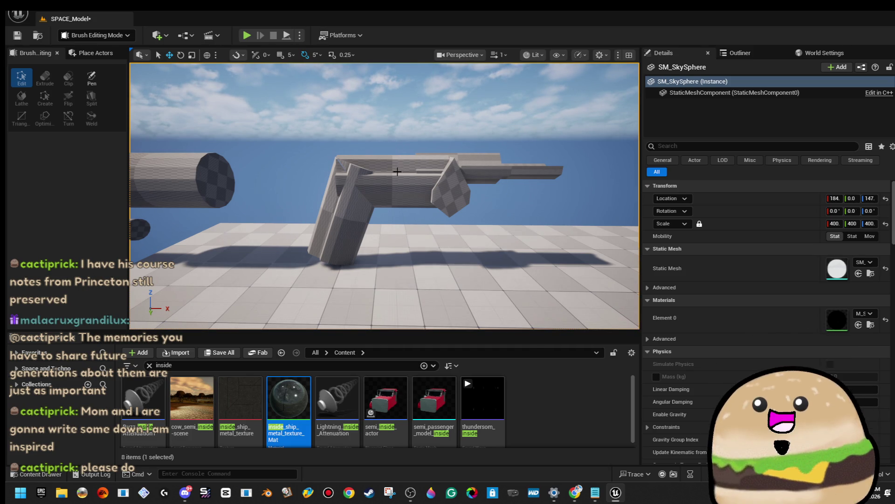
left_click_drag(384, 196, 385, 196)
mouse_move(473, 197)
left_mouse_down()
mouse_move(338, 200)
mouse_move(312, 184)
mouse_move(320, 225)
mouse_move(350, 210)
left_mouse_up()
Size the small Cylinder Brush9 piece to about 0.24/0.17/0.32 scale.
left_click(473, 197)
key("r")
key("w")
key("e")
Tilt Cylinder Brush9 to 65° and move it down along the grip.
left_click_drag(369, 91, 401, 120)
key("w")
scroll(459, 146, "down", 5)
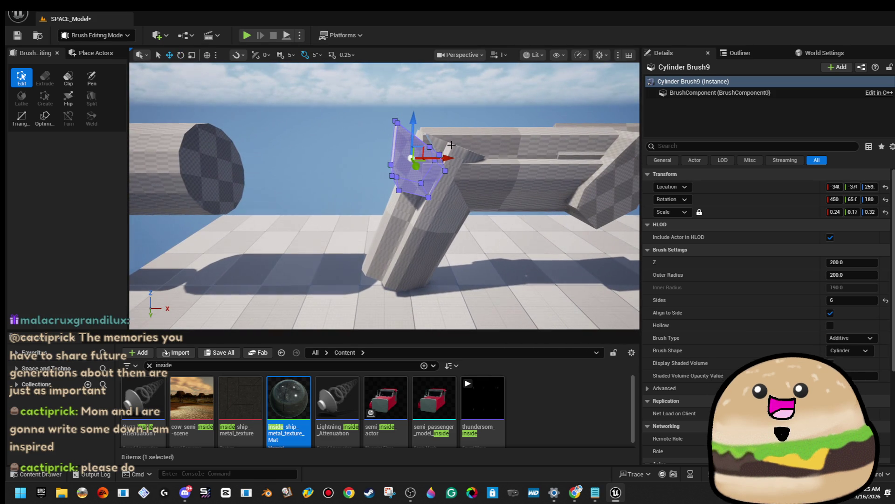
mouse_move(421, 154)
left_mouse_down()
mouse_move(376, 229)
mouse_move(377, 241)
mouse_move(393, 235)
left_mouse_up()
left_click_drag(372, 201, 350, 199)
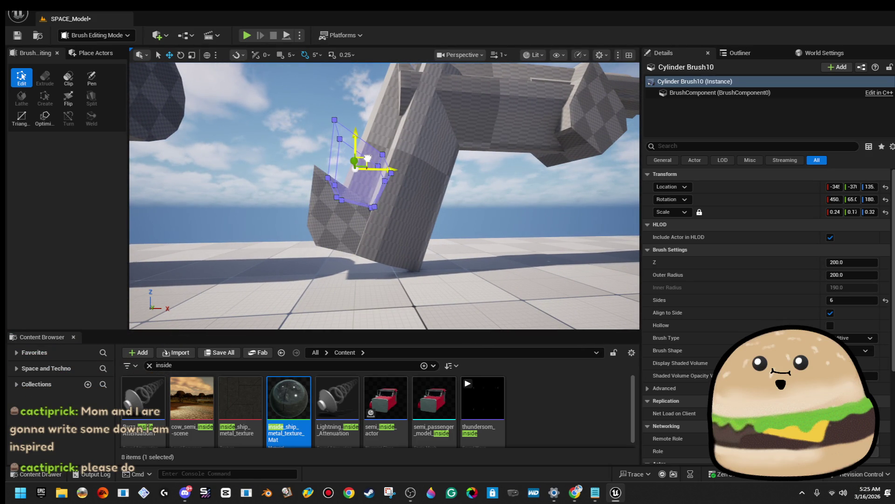
Place the Cylinder Brush10 copy slightly higher up the grip.
left_click(352, 223, "ctrl")
key("f")
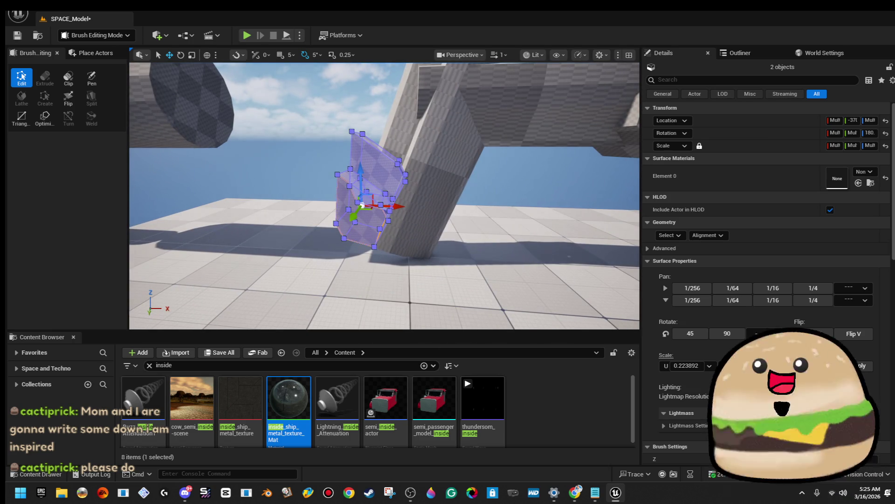
scroll(377, 194, "down", 5)
scroll(373, 203, "up", 5)
mouse_move(305, 226)
left_mouse_down()
mouse_move(334, 146)
mouse_move(348, 137)
mouse_move(564, 99)
mouse_move(359, 190)
left_mouse_up()
left_click(359, 136)
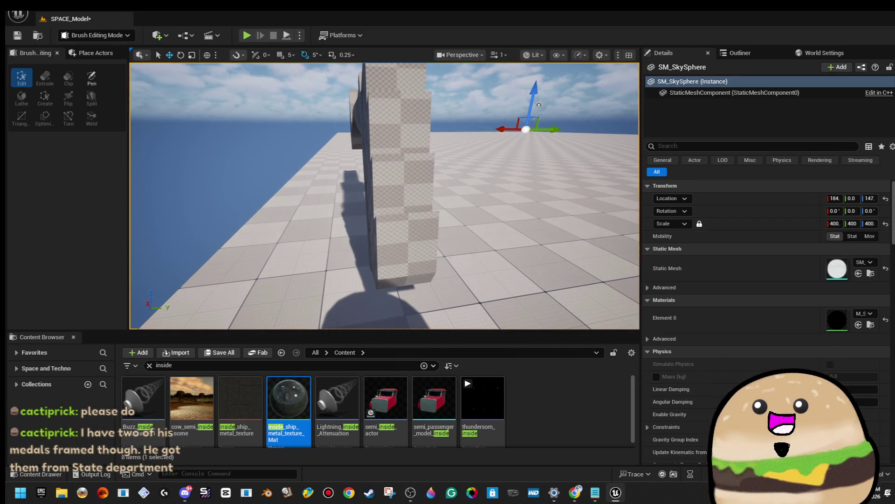
Pull the upper-right corner of Cylinder Brush9 inward into a spike.
left_click(414, 209)
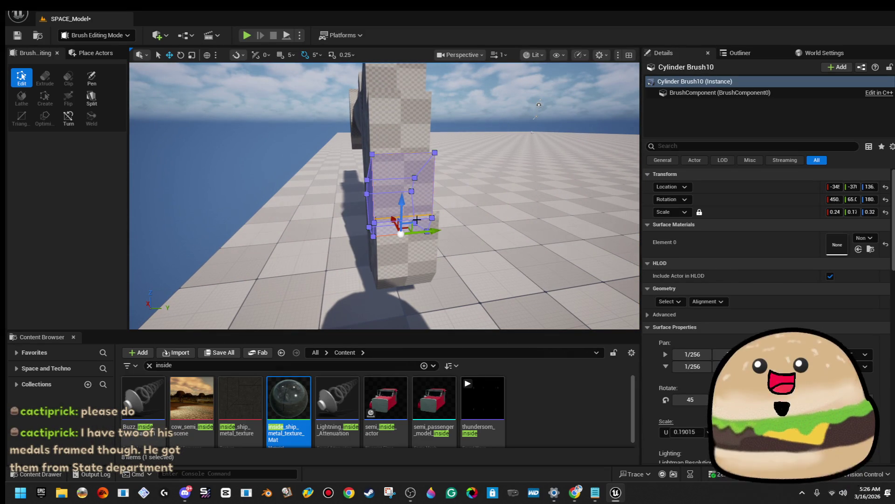
left_click(406, 261)
key("f")
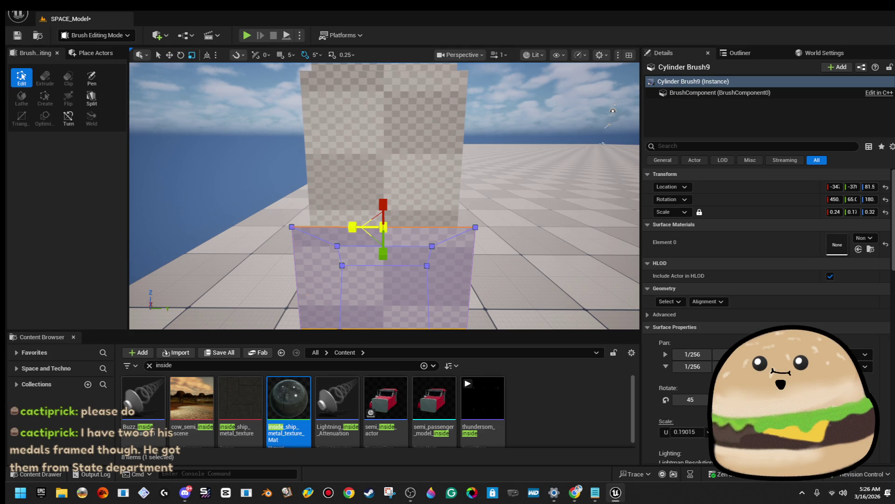
left_click(471, 226)
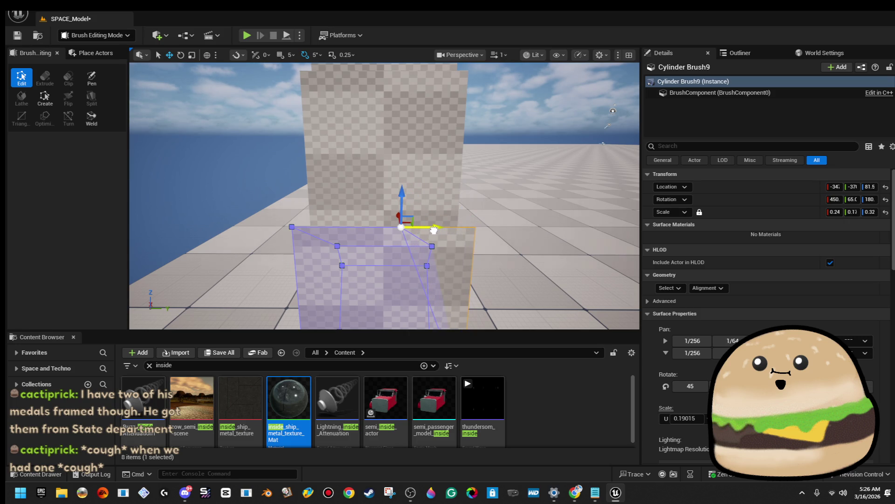
left_click_drag(434, 230, 321, 223)
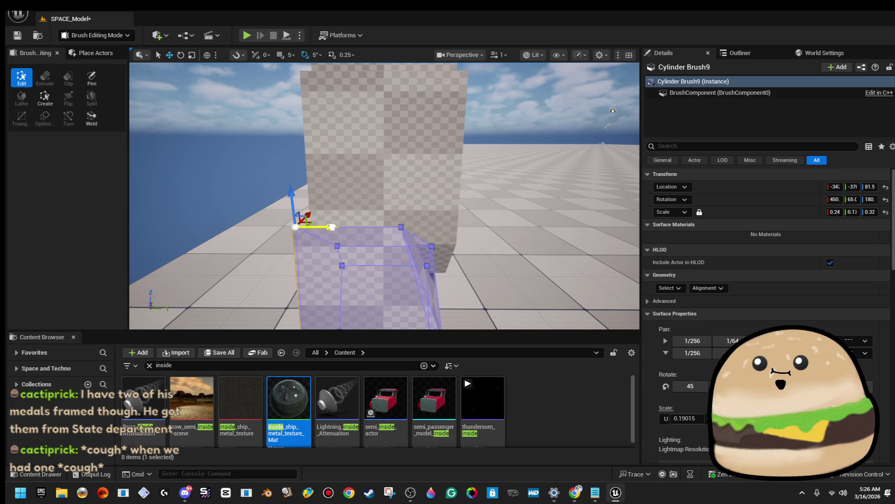
mouse_move(198, 112)
left_mouse_down()
mouse_move(200, 144)
mouse_move(224, 159)
left_mouse_up()
left_click_drag(543, 119, 383, 154)
left_click(583, 115)
left_click(375, 203)
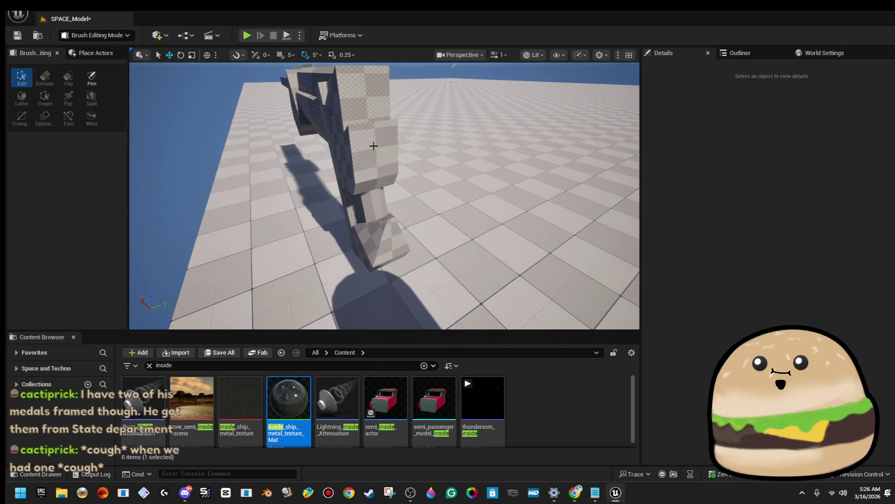
key("Escape")
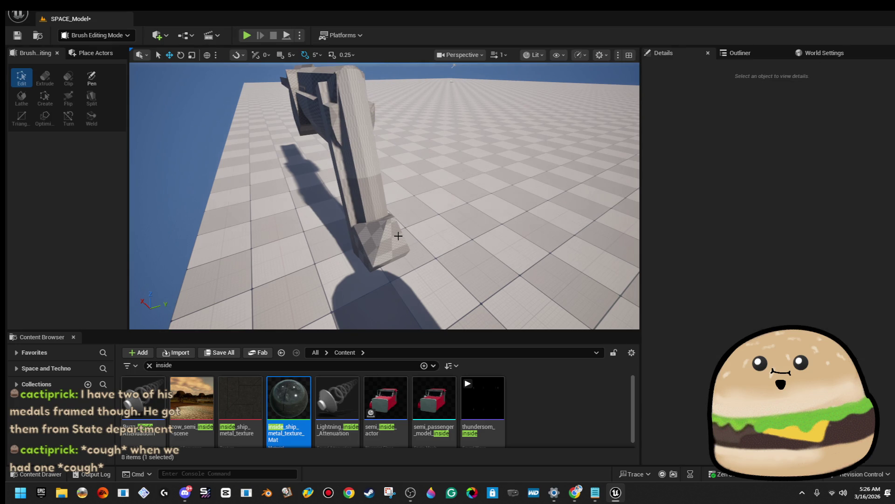
left_click(398, 236)
mouse_move(398, 236)
left_mouse_down()
mouse_move(331, 219)
mouse_move(324, 213)
mouse_move(379, 226)
mouse_move(343, 182)
left_mouse_up()
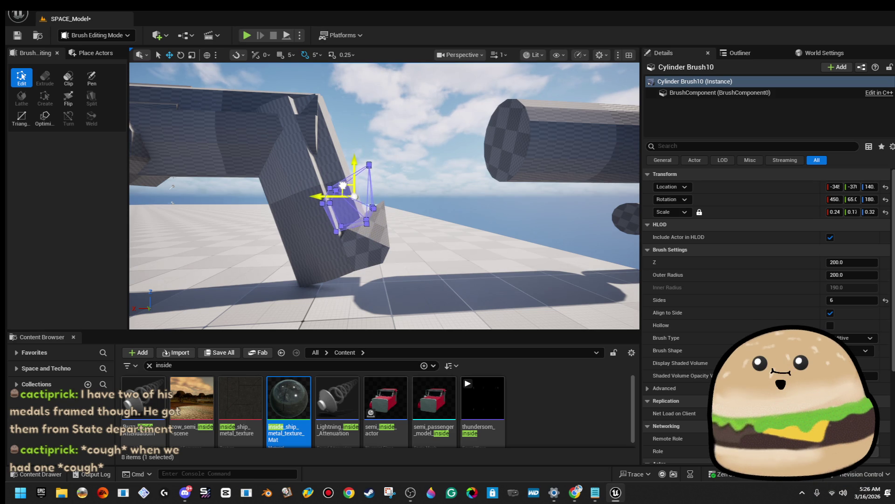
Delete the lower spike piece on the grip.
left_click(420, 156)
left_click_drag(420, 156, 495, 161)
mouse_move(445, 270)
left_mouse_down()
mouse_move(462, 248)
mouse_move(446, 270)
left_mouse_up()
left_click(445, 271)
key("Delete")
Shrink the upper spike, Cylinder Brush10, and reselect the spike pieces on the grip.
left_click(447, 204)
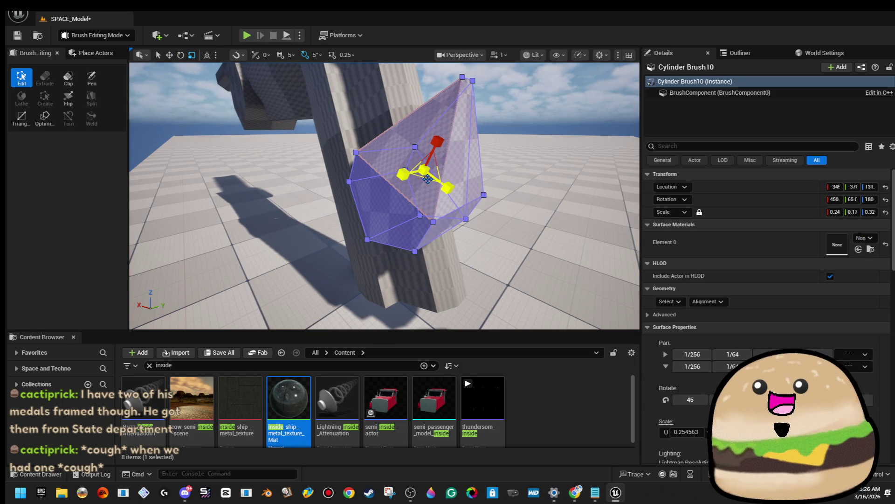
left_click_drag(404, 170, 426, 169)
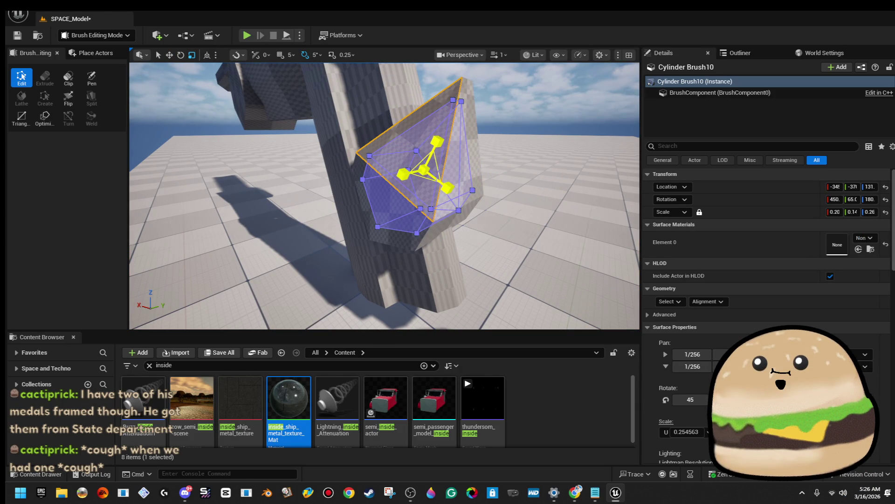
left_click(425, 169)
key("w")
mouse_move(424, 168)
left_mouse_down()
mouse_move(444, 132)
mouse_move(410, 177)
mouse_move(443, 182)
mouse_move(399, 188)
mouse_move(400, 202)
left_mouse_up()
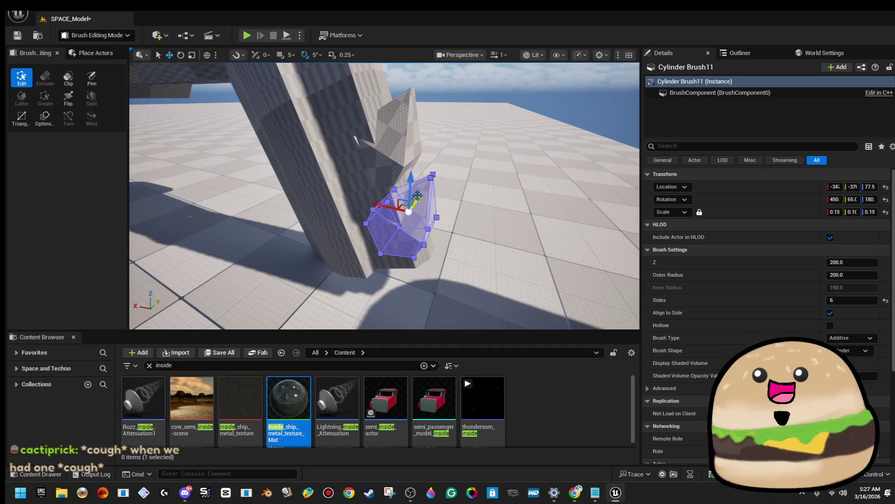
left_click(452, 161)
left_click_drag(452, 162, 396, 248)
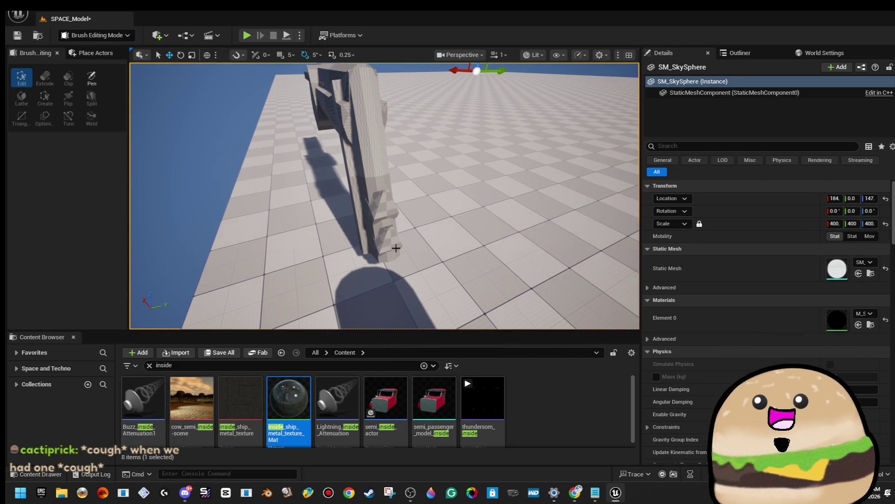
left_click(392, 218)
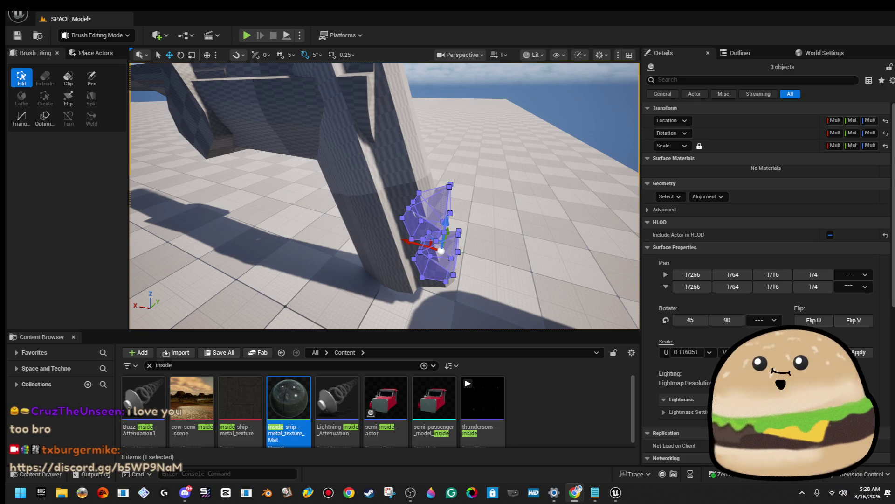
Nudge the three spike brushes on the grip slightly upward.
mouse_move(418, 105)
left_mouse_down()
mouse_move(379, 229)
mouse_move(400, 228)
mouse_move(403, 195)
mouse_move(414, 231)
left_mouse_up()
scroll(414, 232, "up", 3)
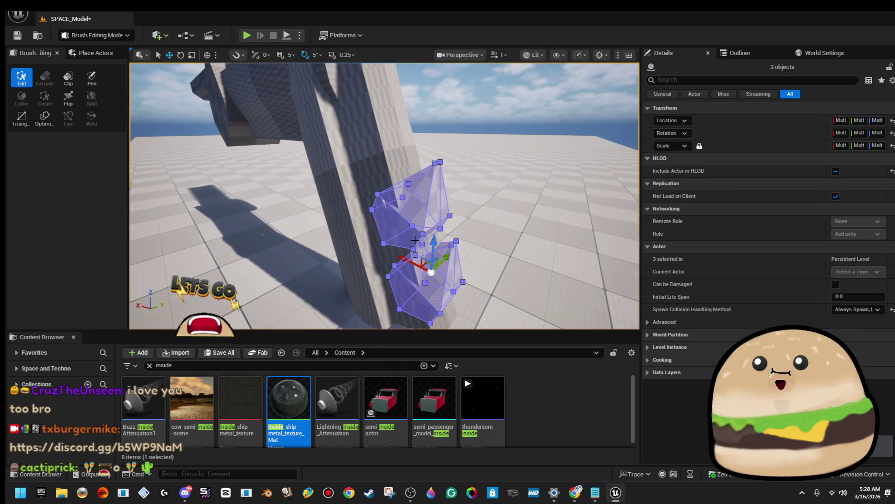
left_click_drag(446, 120, 398, 170)
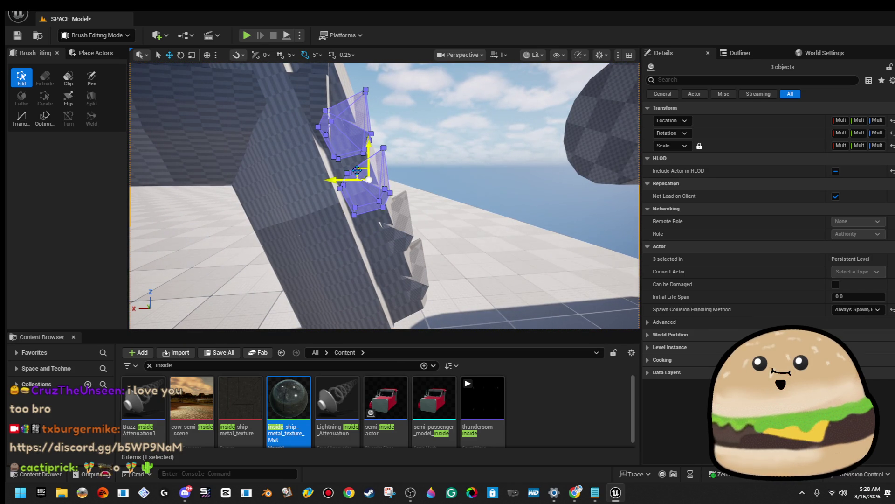
left_click_drag(362, 167, 361, 162)
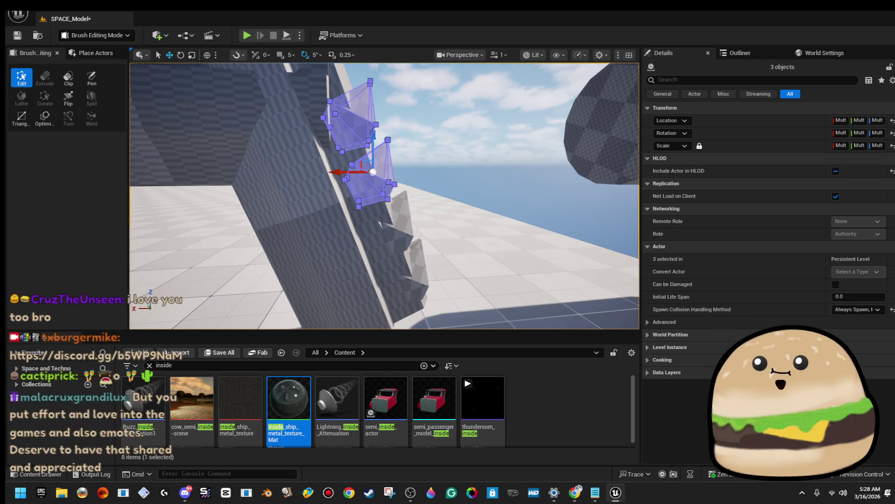
left_click(410, 198)
Alt-drag a copy of one spike higher up the grip, undoing the first misplaced copy.
mouse_move(410, 198)
left_mouse_down()
mouse_move(401, 186)
mouse_move(410, 198)
left_mouse_up()
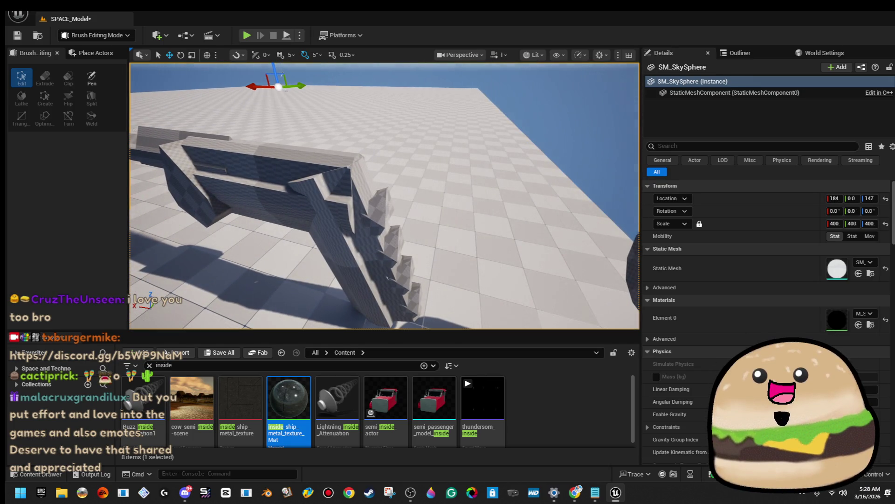
left_click(386, 216)
mouse_move(380, 199)
left_mouse_down()
mouse_move(377, 179)
mouse_move(373, 196)
mouse_move(387, 187)
mouse_move(391, 203)
mouse_move(348, 117)
left_mouse_up()
key("ctrl+z")
mouse_move(398, 220)
left_mouse_down()
mouse_move(354, 116)
mouse_move(332, 135)
left_mouse_up()
left_click(367, 108)
left_click_drag(251, 121, 329, 167)
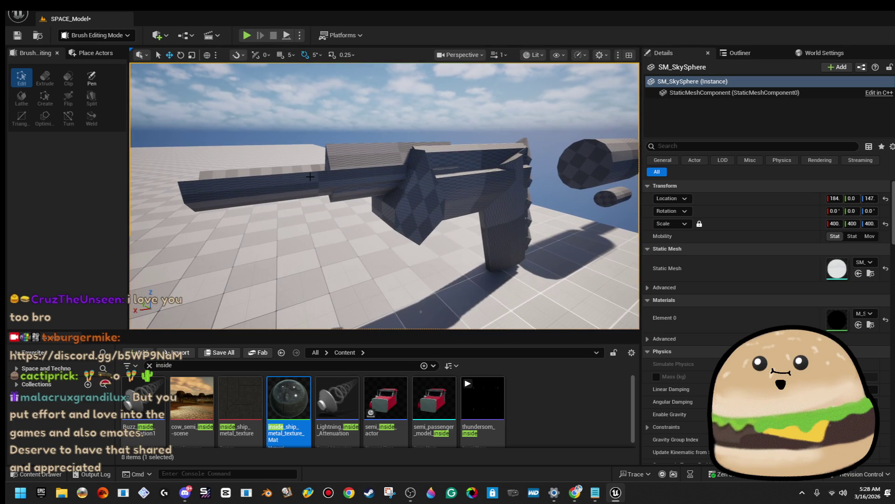
Frame the pistol's upper body brush and stretch it longer along its axis.
left_click(321, 176)
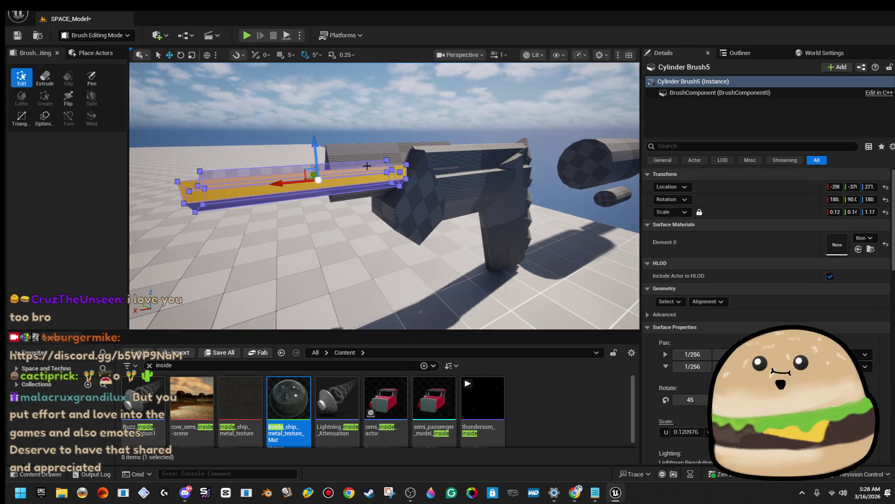
right_click(377, 152)
key("f")
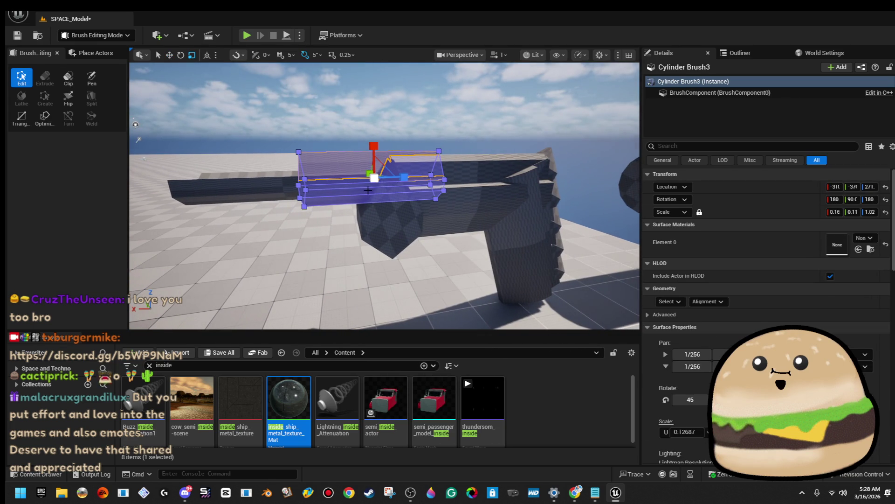
key("Right")
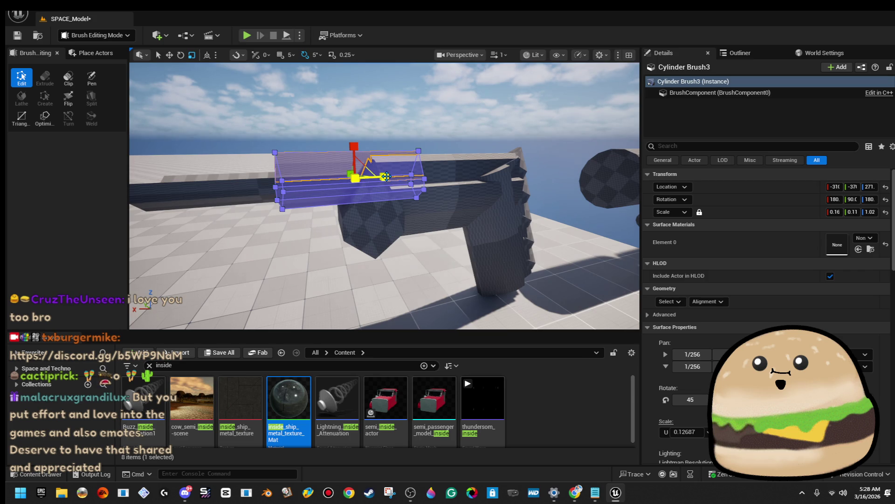
left_click_drag(384, 176, 388, 164)
left_click(368, 83)
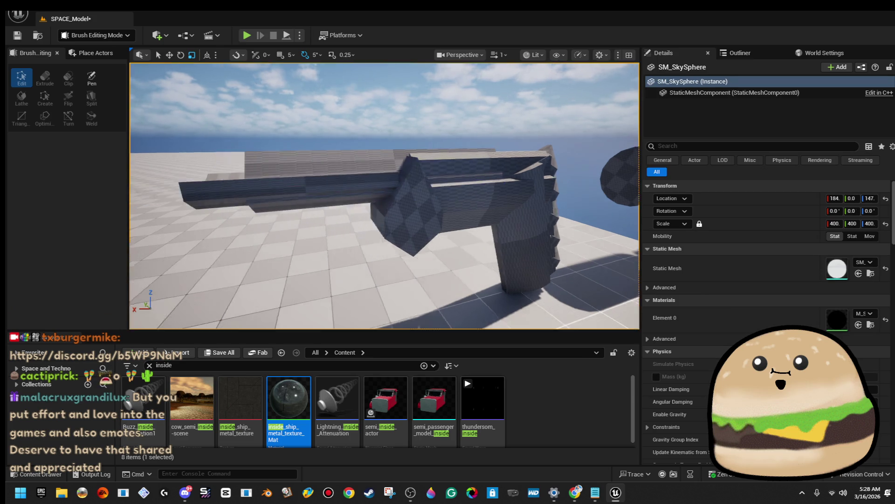
Delete the large stray cylinder and select the six-sided brush near the body front.
left_click_drag(365, 93, 364, 93)
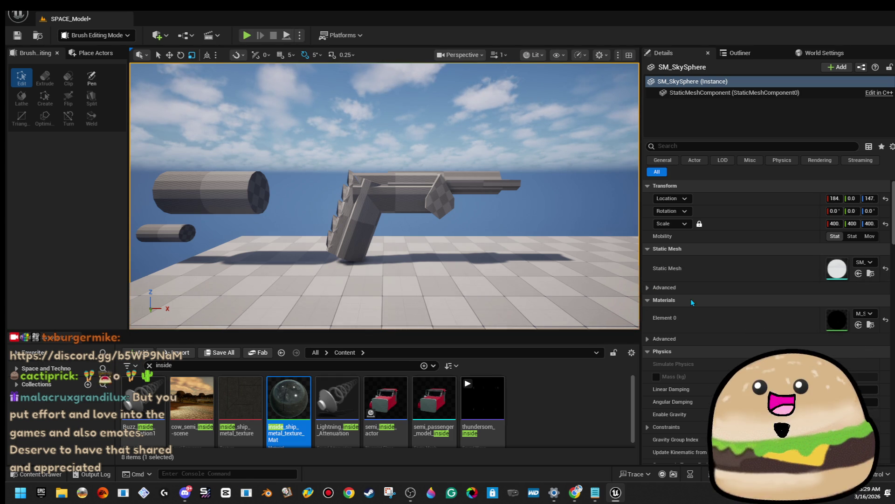
left_click_drag(467, 210, 410, 210)
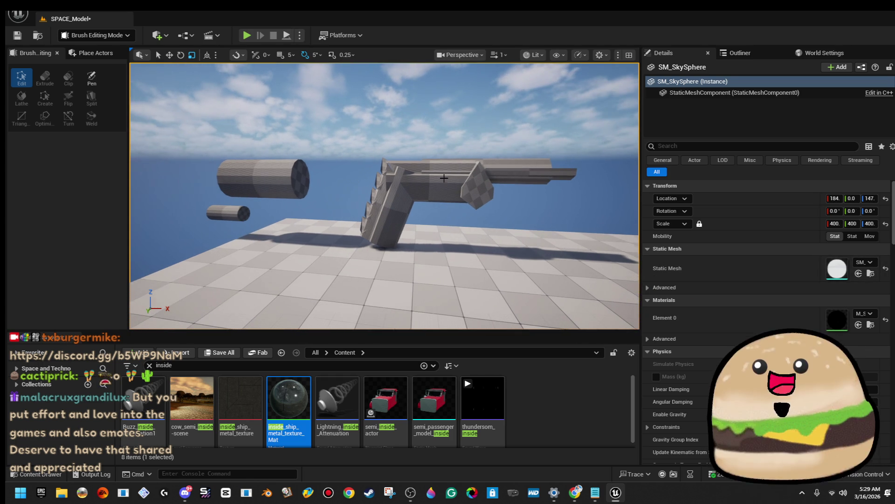
left_click(293, 163)
key("Delete")
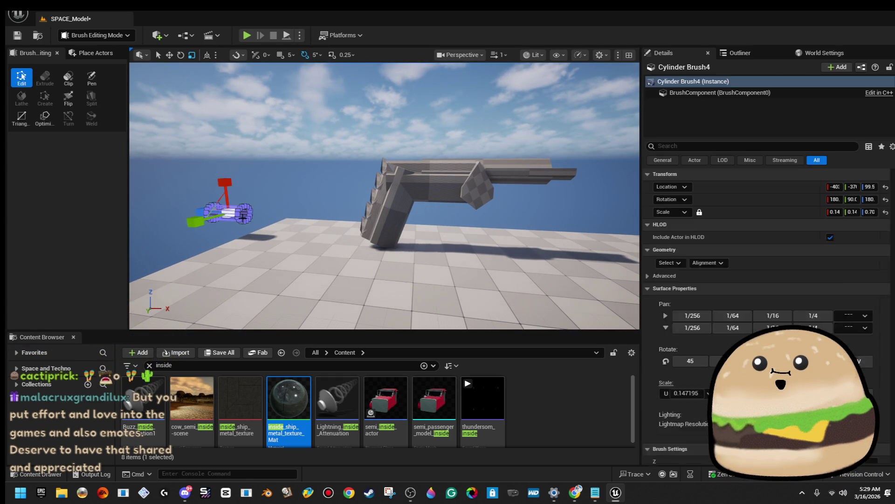
mouse_move(243, 218)
left_mouse_down()
mouse_move(228, 159)
mouse_move(443, 143)
mouse_move(410, 158)
left_mouse_up()
left_click(443, 143)
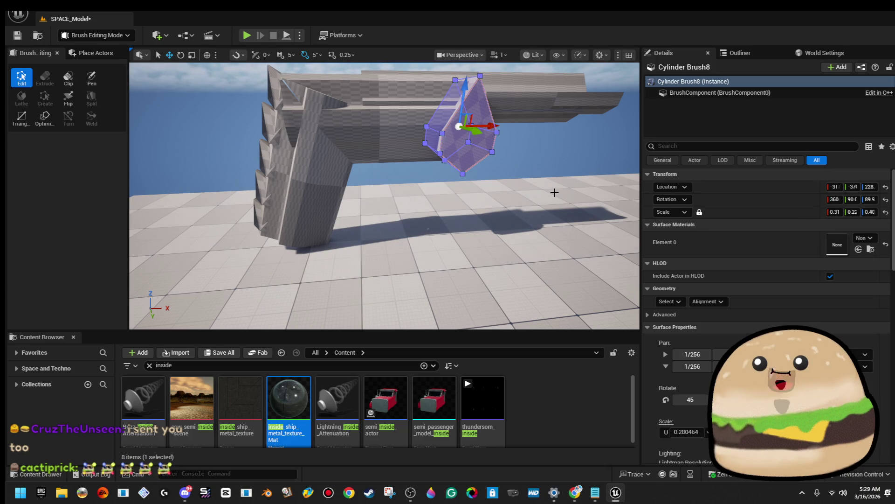
Rotate the six-sided brush under the body about 35 degrees, then further into an angled position.
mouse_move(456, 179)
left_mouse_down()
mouse_move(480, 176)
mouse_move(461, 153)
mouse_move(359, 191)
left_mouse_up()
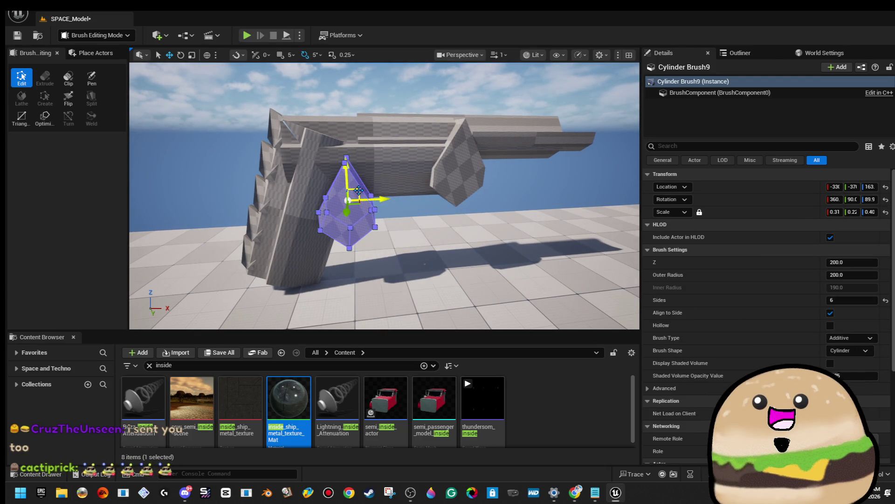
key("e")
scroll(368, 187, "up", 3)
scroll(383, 180, "down", 1)
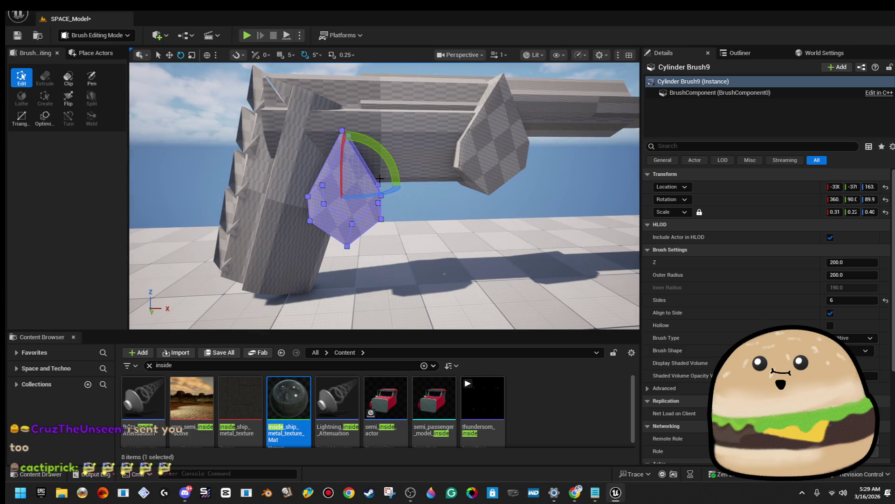
mouse_move(384, 160)
left_mouse_down()
mouse_move(395, 153)
mouse_move(314, 228)
left_mouse_up()
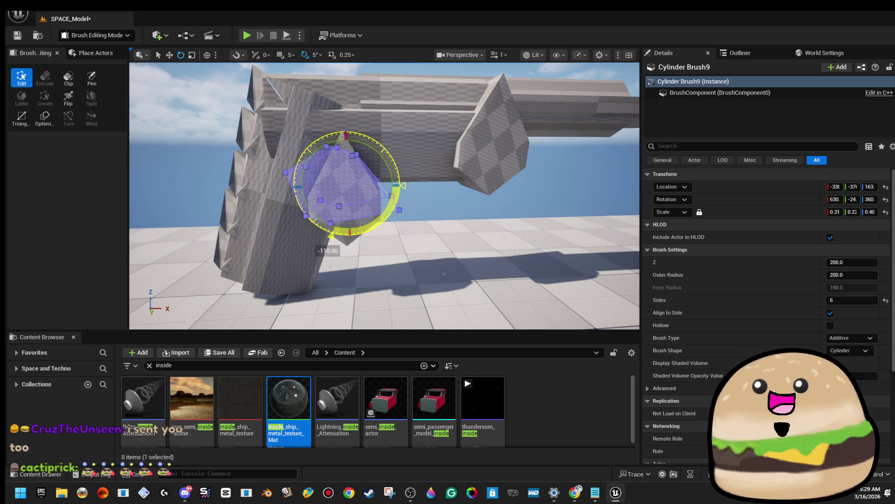
left_click_drag(369, 233, 374, 188)
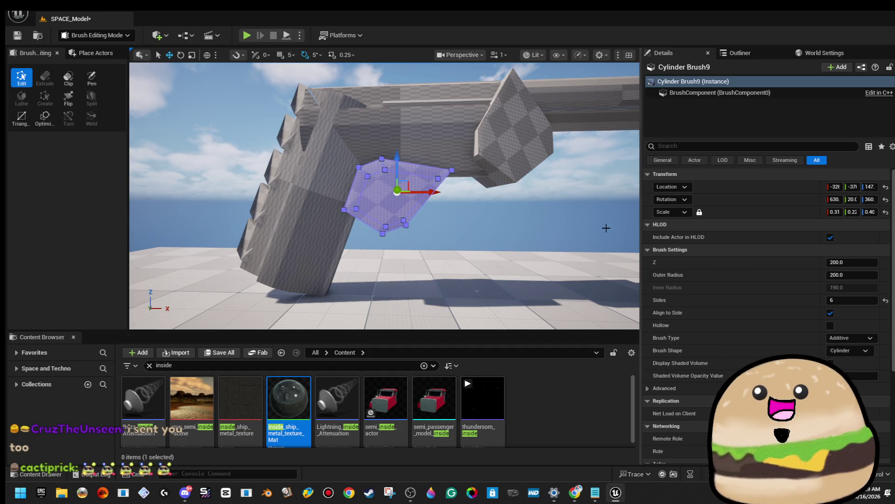
Enlarge the brush to about 0.45 by 0.32 scale as a trigger guard and Alt-drag a copy.
mouse_move(412, 179)
left_mouse_down()
mouse_move(359, 214)
mouse_move(488, 202)
left_mouse_up()
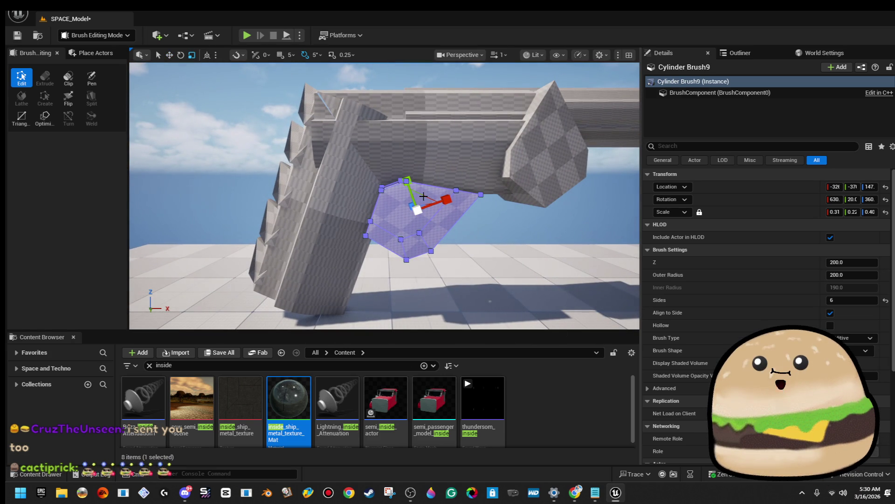
mouse_move(423, 196)
left_mouse_down()
mouse_move(448, 187)
mouse_move(427, 195)
mouse_move(418, 172)
mouse_move(453, 181)
left_mouse_up()
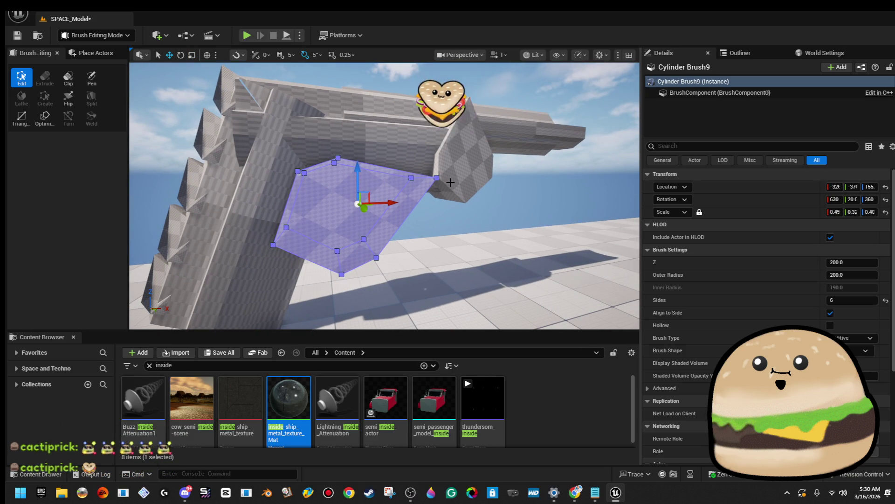
left_click_drag(395, 201, 402, 201, "alt")
Set the duplicate guard brush's Brush Type to Subtractive so it cuts the trigger guard opening.
key("r")
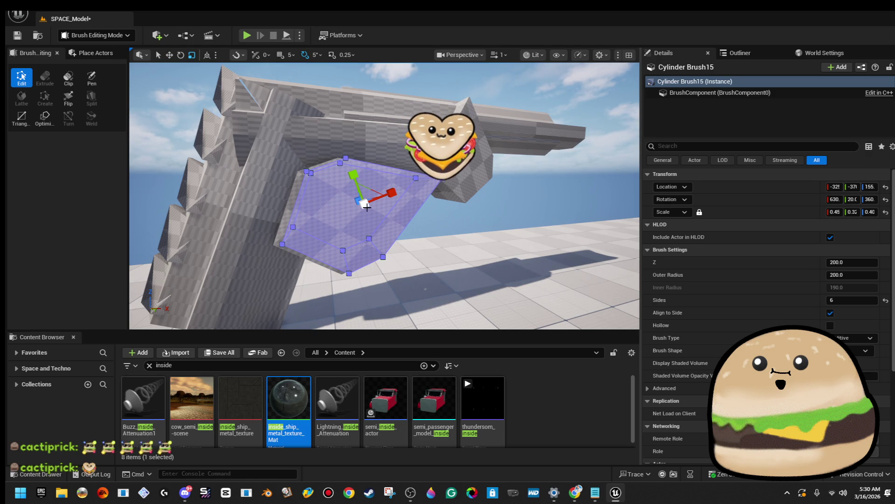
mouse_move(368, 208)
left_mouse_down()
mouse_move(382, 190)
mouse_move(418, 192)
mouse_move(399, 186)
mouse_move(404, 195)
left_mouse_up()
left_click(858, 338)
left_click(865, 356)
Check the cut trigger guard from several angles, reselecting and deselecting the cutting brush.
left_click_drag(438, 200, 500, 199)
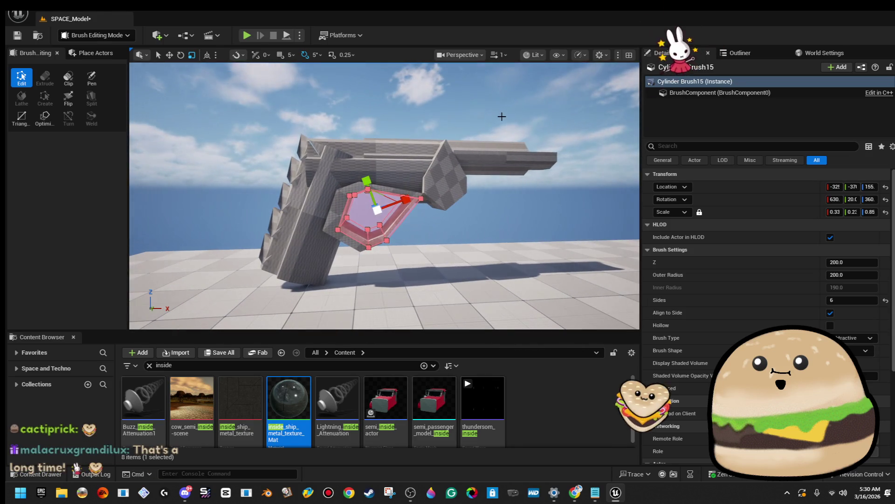
left_click(502, 116)
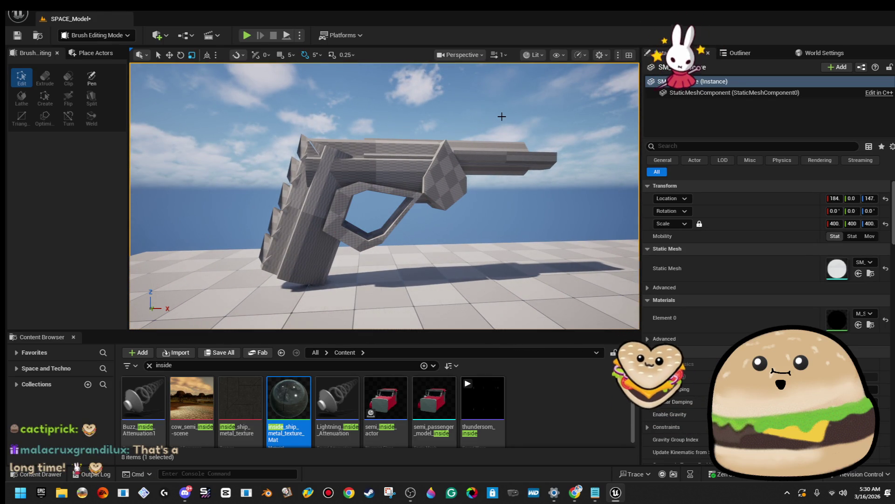
left_click_drag(502, 116, 509, 117)
left_click_drag(415, 195, 340, 202)
left_click(415, 195)
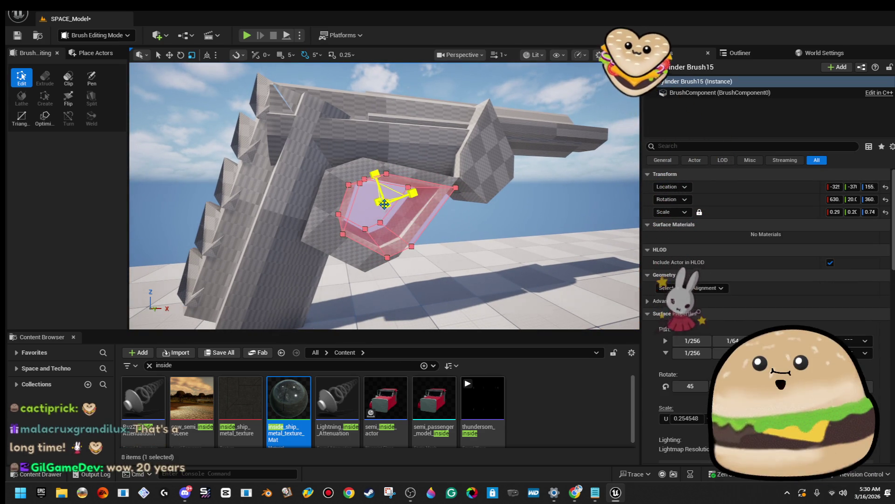
left_click(458, 217)
scroll(458, 217, "down", 10)
mouse_move(458, 217)
left_mouse_down()
mouse_move(537, 214)
mouse_move(402, 229)
left_mouse_up()
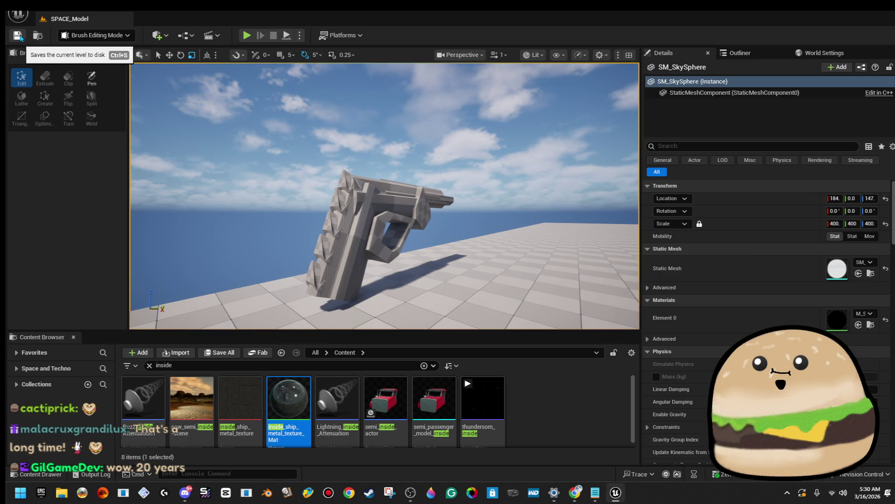
mouse_move(383, 196)
left_mouse_down()
mouse_move(378, 168)
mouse_move(392, 156)
left_mouse_up()
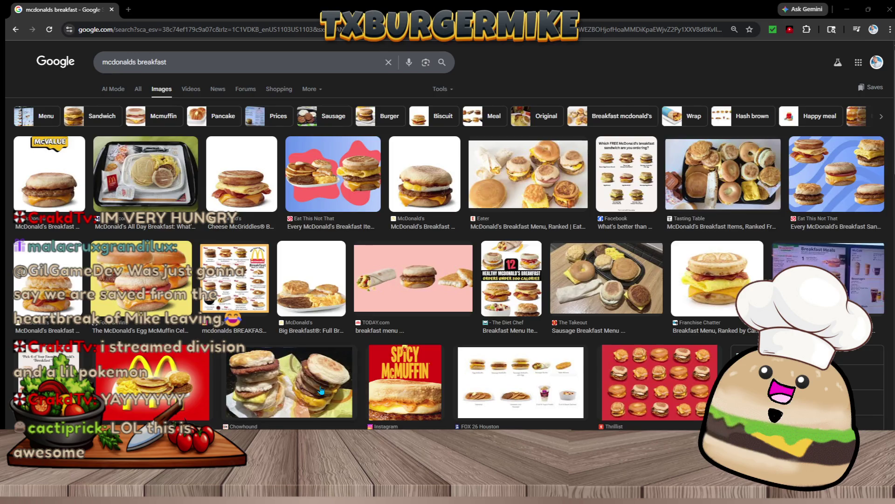
Open the Reddit McDonald's breakfast image in a new tab and view it at full size.
left_click(322, 392)
right_click(677, 175)
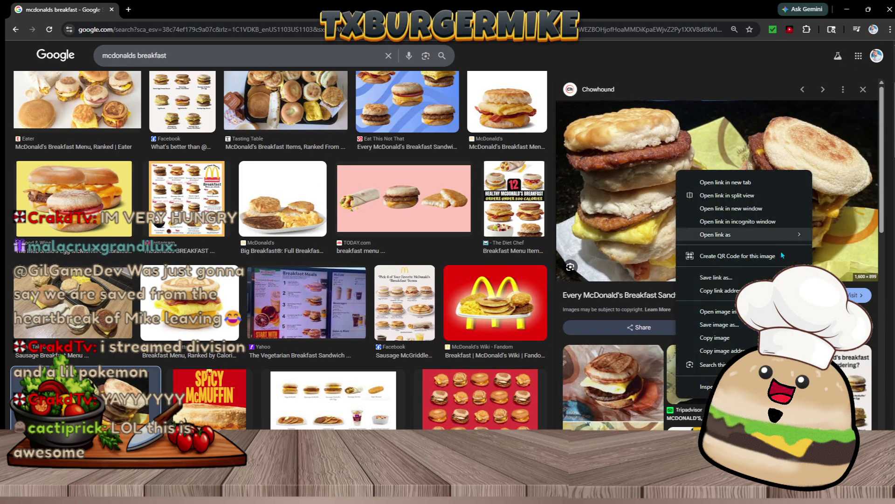
key("Escape")
key("Right")
right_click(670, 174)
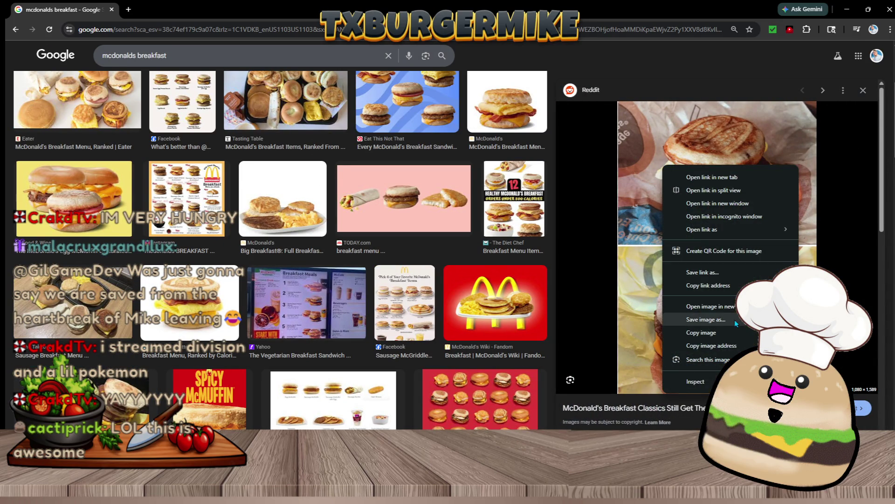
left_click(702, 306)
key("ctrl+Tab")
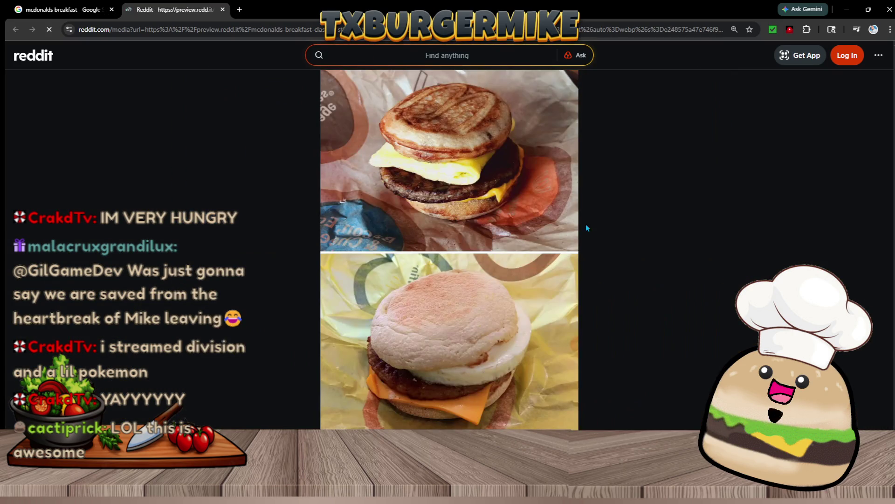
left_click(525, 196)
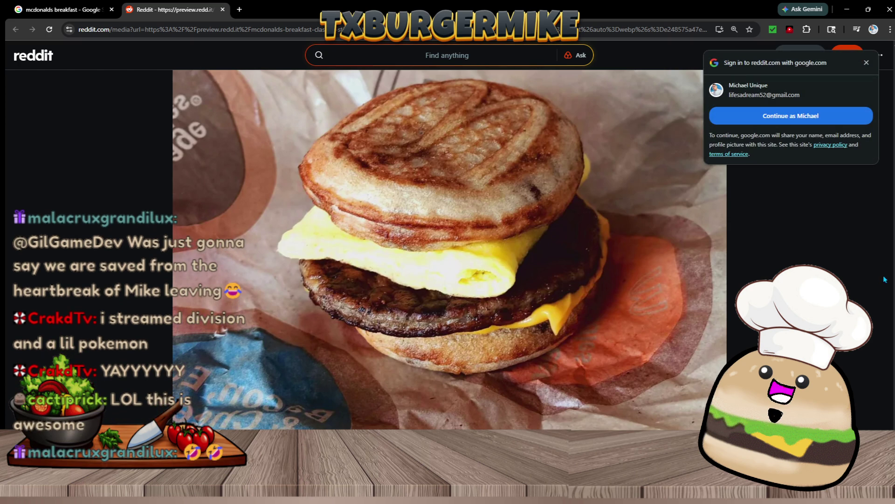
middle_click(758, 261)
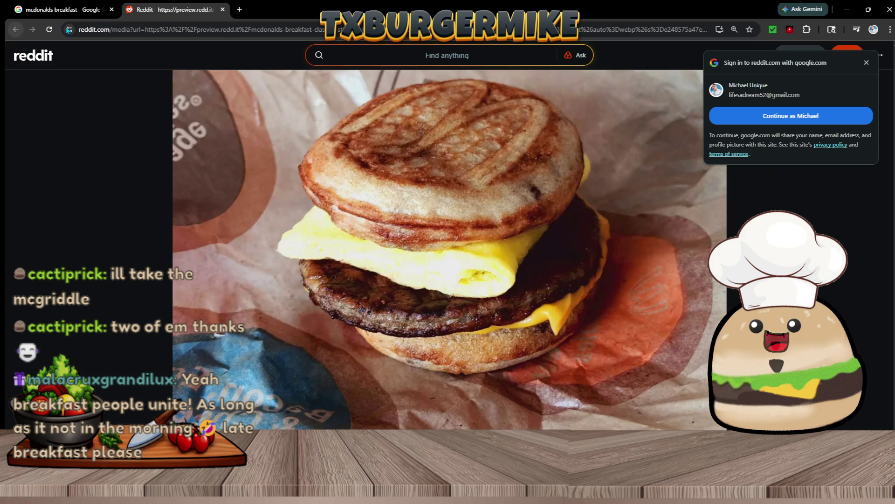
Return to the mcdonalds breakfast image results and scroll further down the grid.
left_click(85, 4)
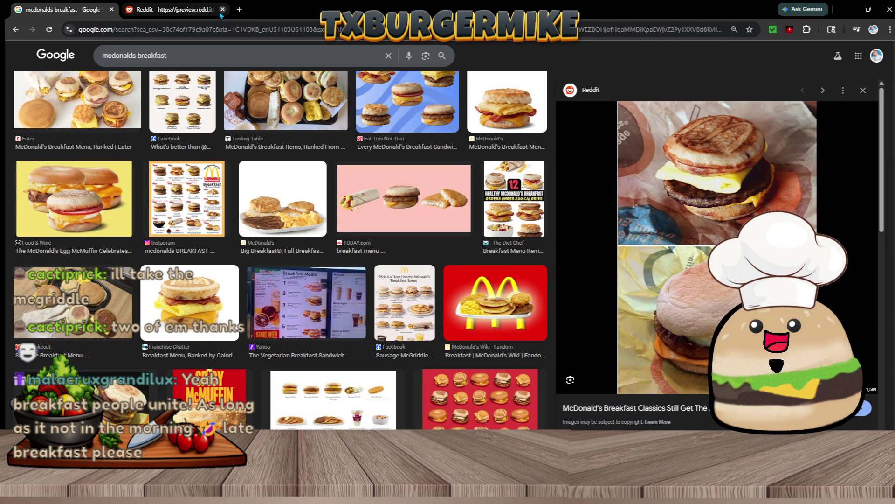
scroll(300, 140, "down", 5)
scroll(718, 280, "down", 4)
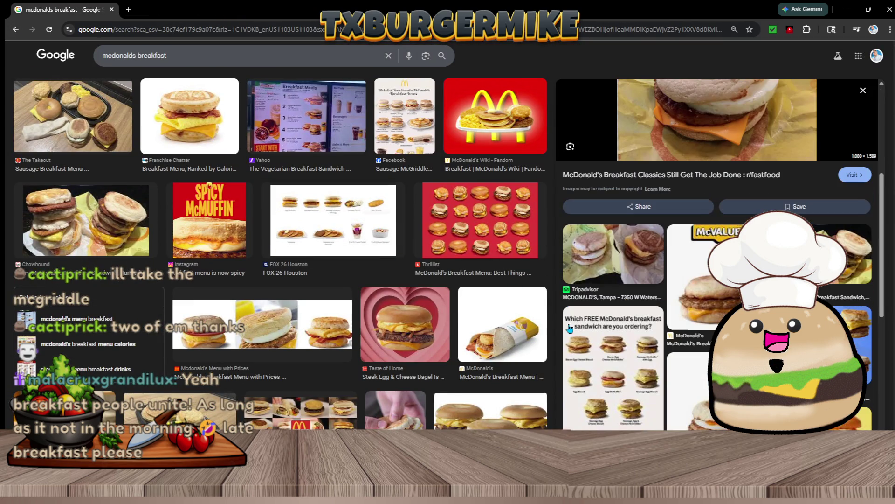
scroll(414, 381, "down", 2)
scroll(414, 380, "down", 2)
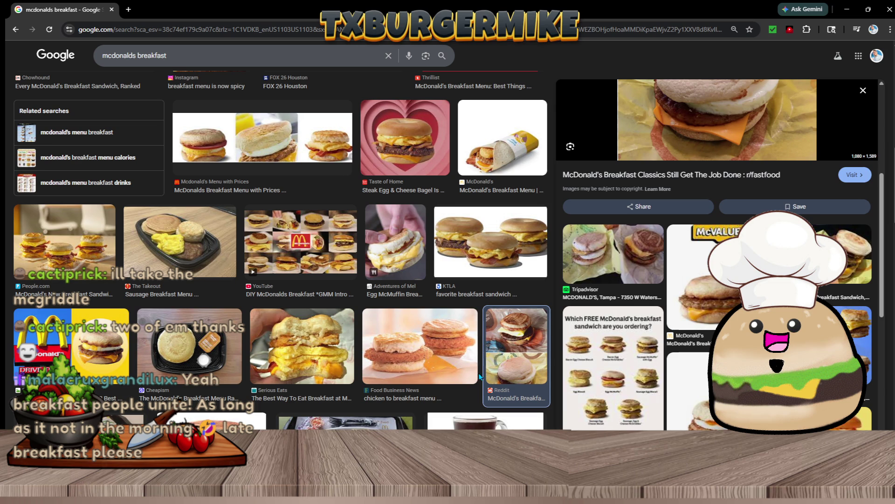
Add 'mc grill' to the image search query to find McGriddle breakfast images.
left_click(218, 54)
type("mc grill")
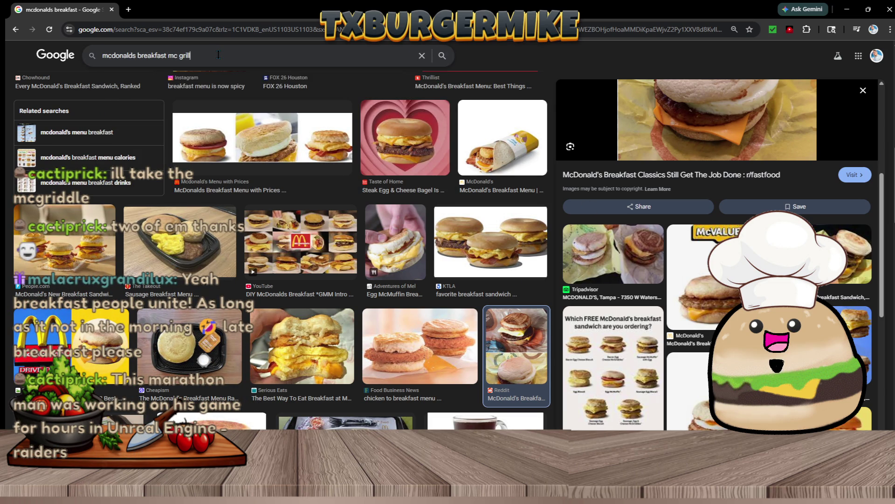
key("Return")
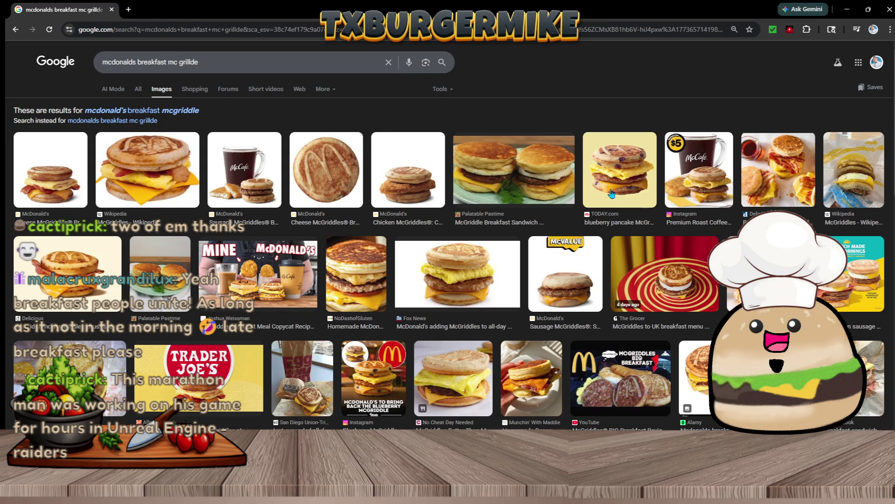
View the Wikipedia McGriddles image full size in its own tab, then close that tab.
left_click(193, 201)
right_click(649, 243)
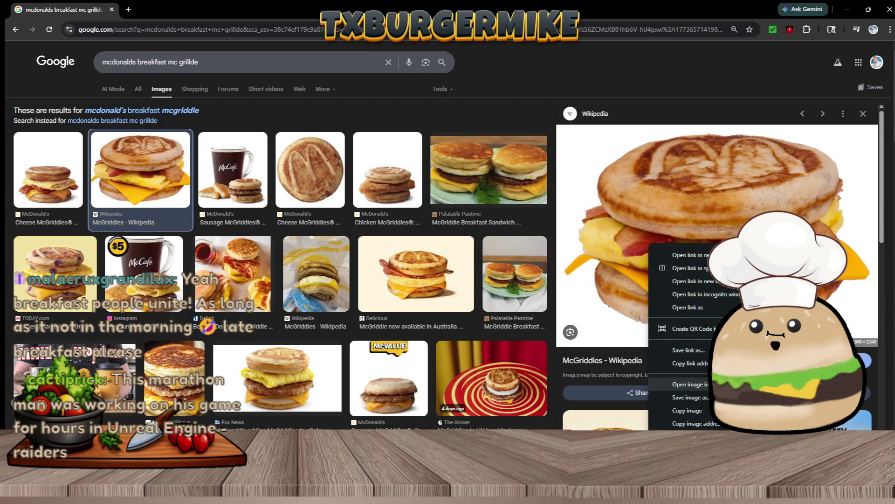
key("Escape")
left_click(147, 9)
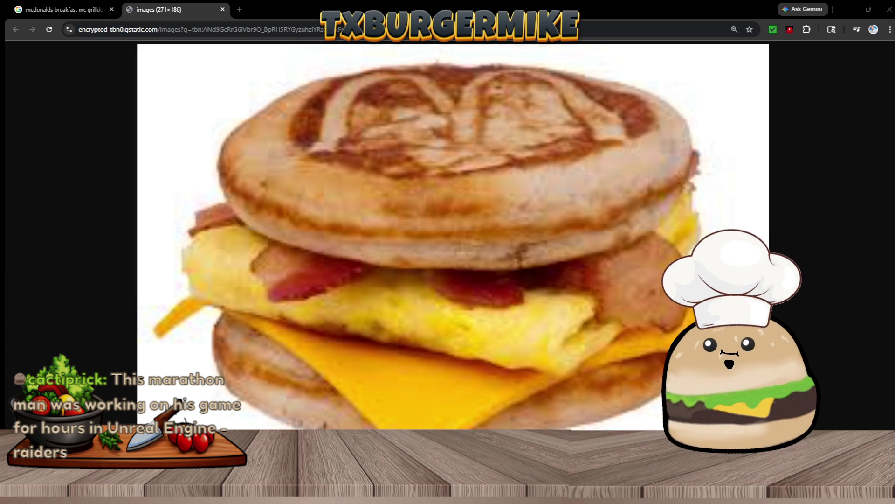
left_click(222, 10)
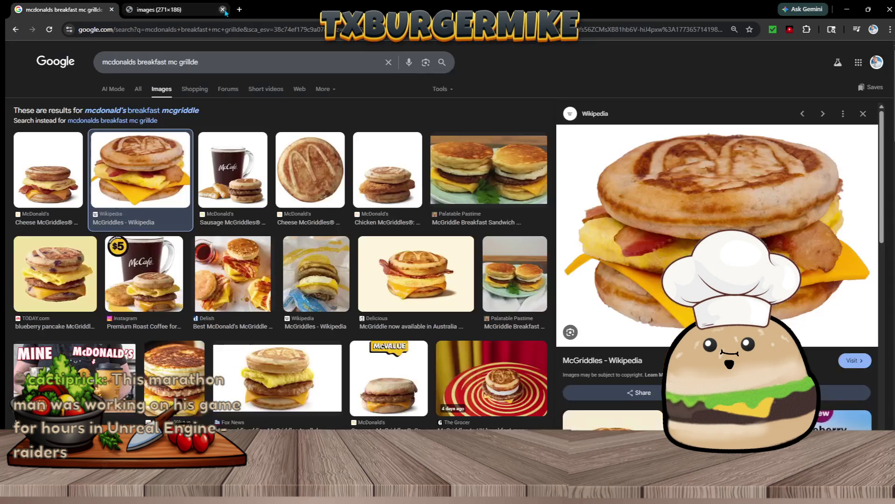
scroll(563, 332, "down", 3)
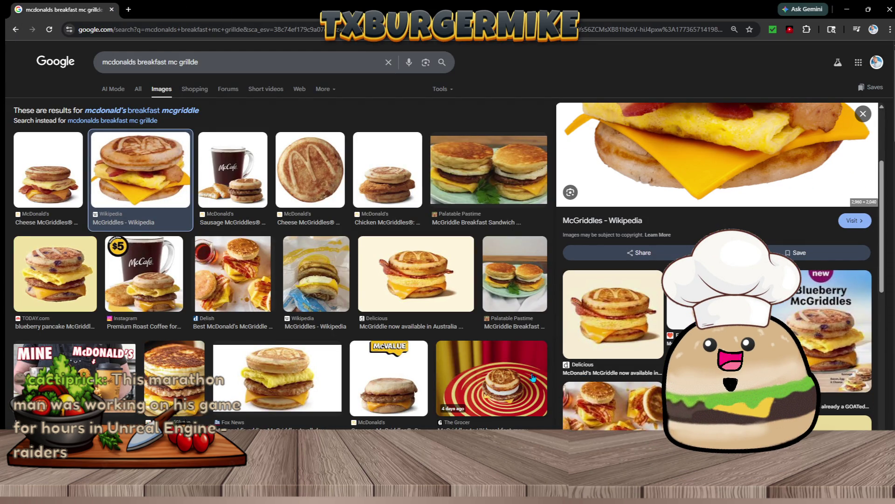
scroll(530, 369, "down", 2)
Open the Instagram Blueberry McGriddle image in a new tab, view it, then close it.
left_click(517, 397)
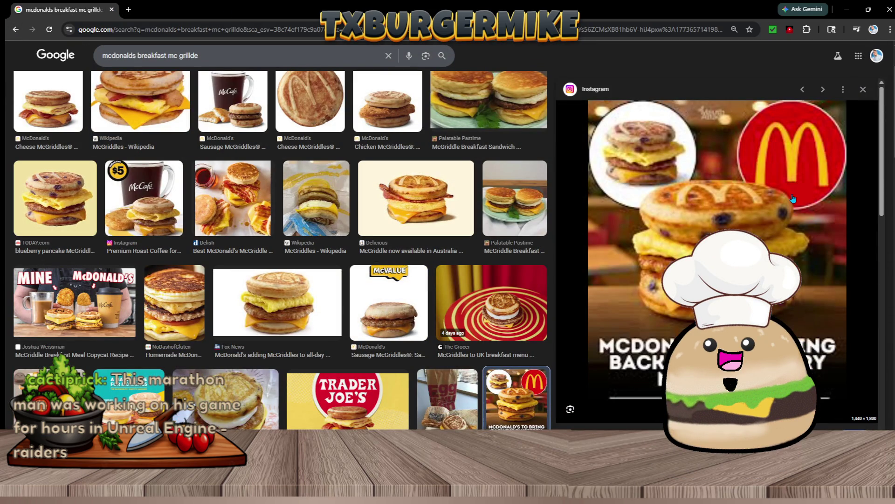
right_click(794, 198)
left_click(709, 205)
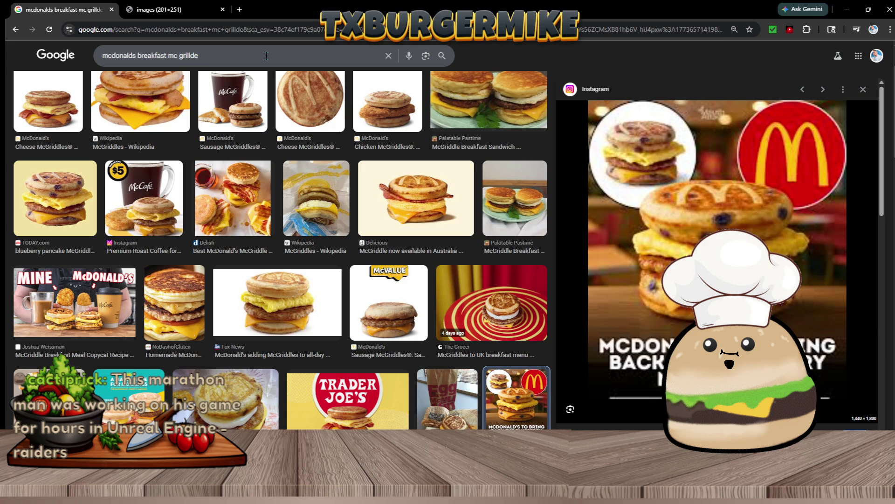
left_click(177, 7)
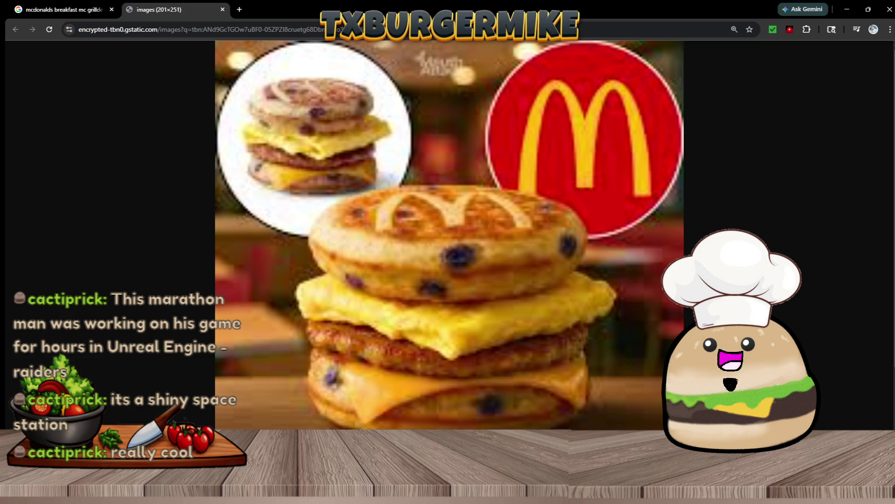
left_click(223, 10)
scroll(454, 329, "down", 5)
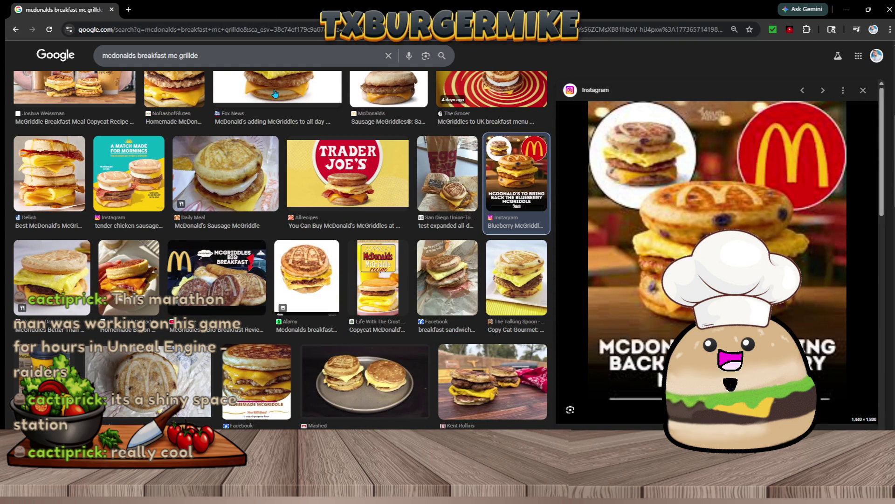
double_click(244, 58)
Search for 'pancakes' and view the BIG Breakfast with Hotcakes image full size in its own tab.
type("pan")
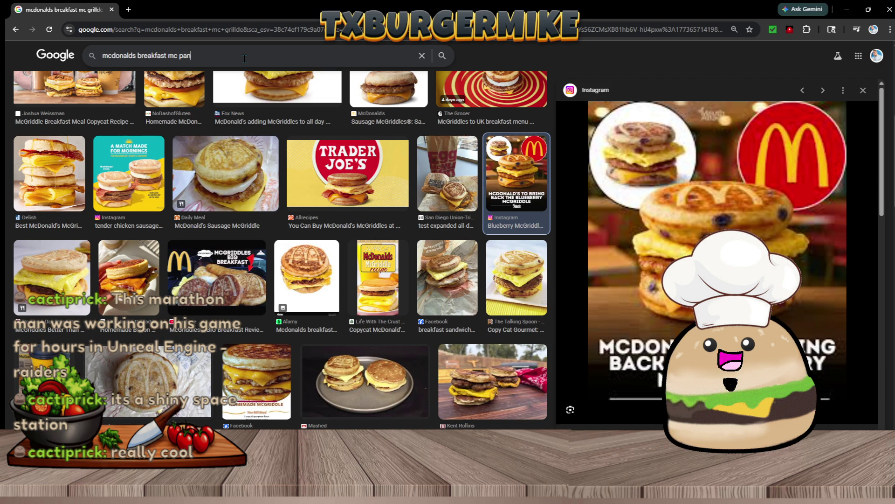
type("cakes")
key("Return")
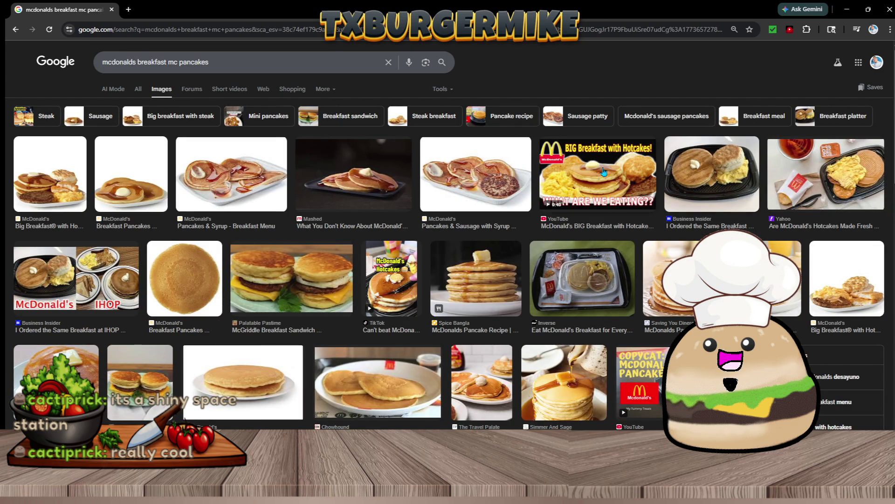
left_click(558, 203)
right_click(631, 215)
left_click(662, 223)
left_click(140, 9)
left_click(447, 233)
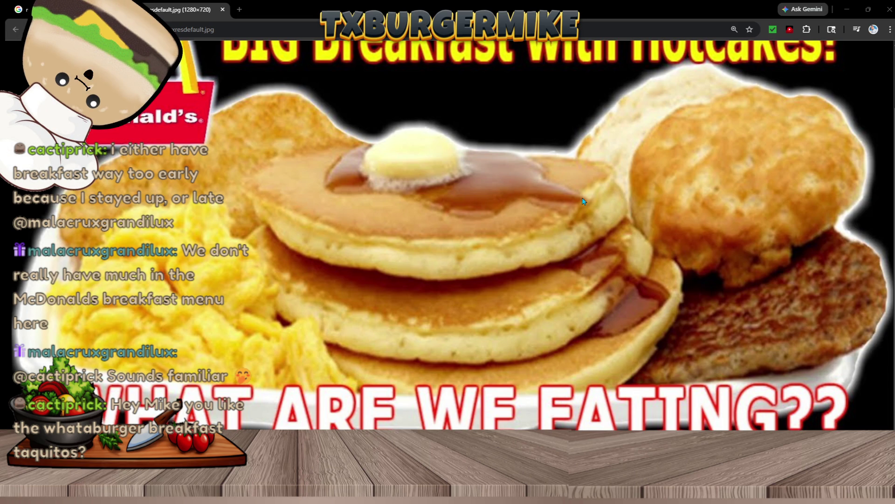
left_click(222, 9)
Open the Saving You Dinero pancake stack image in a new tab, magnified to 250%.
scroll(461, 362, "down", 5)
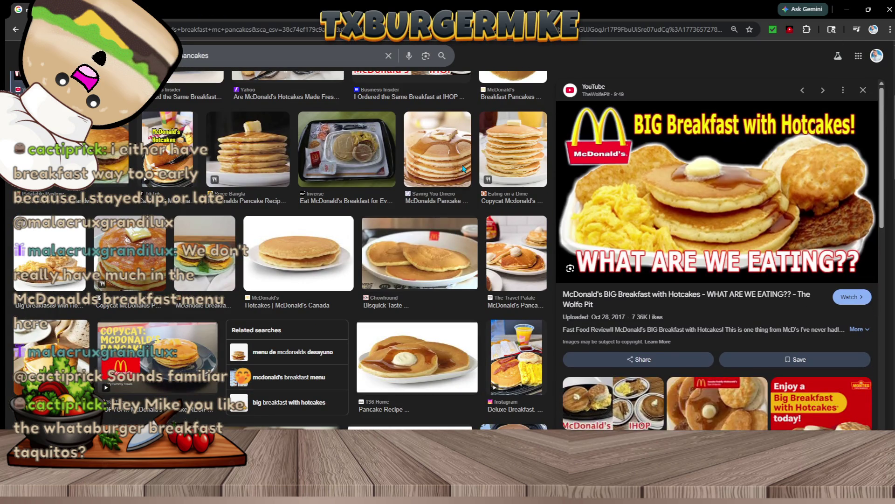
left_click(462, 182)
right_click(774, 237)
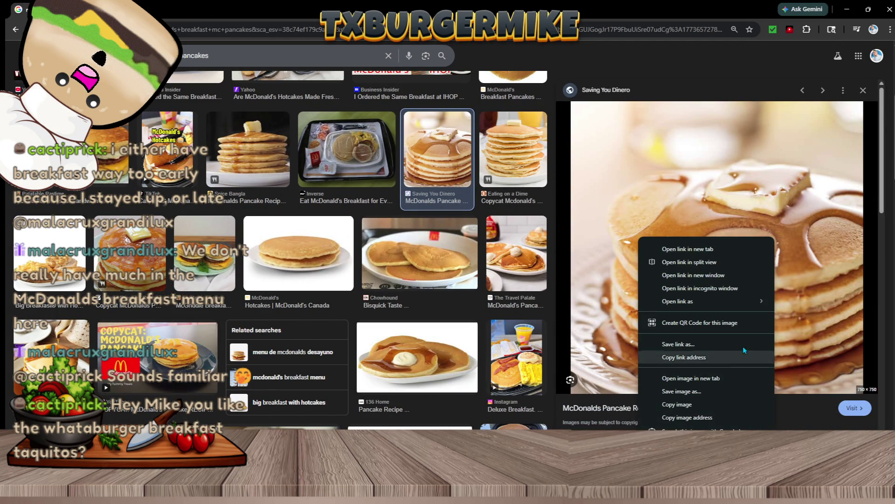
left_click(739, 383)
left_click(210, 11)
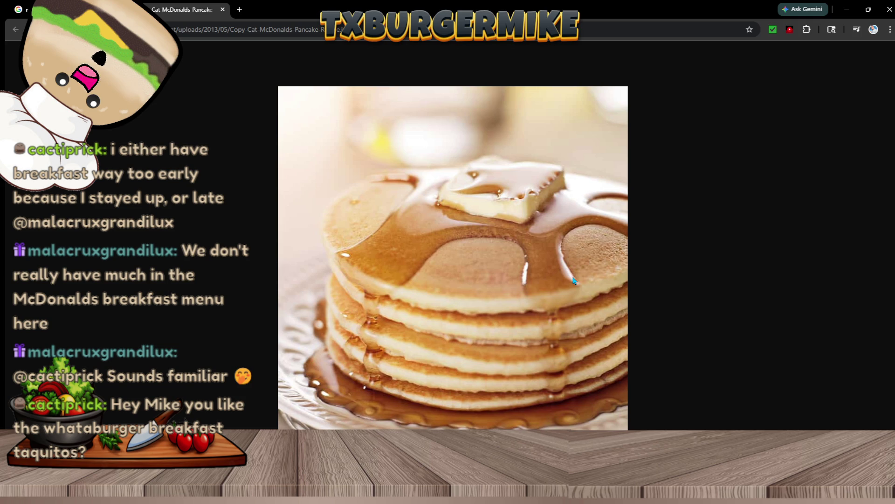
key("ctrl+plus")
key("ctrl+plus")
key("ctrl+plus")
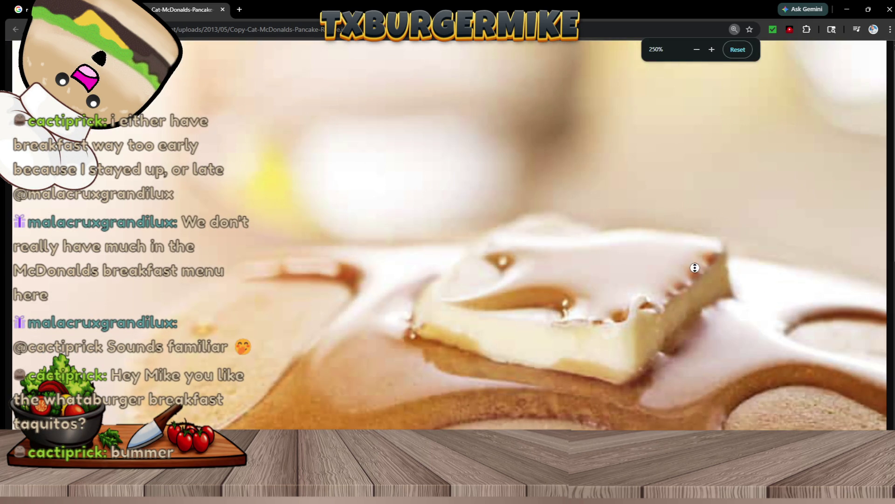
middle_click(739, 290)
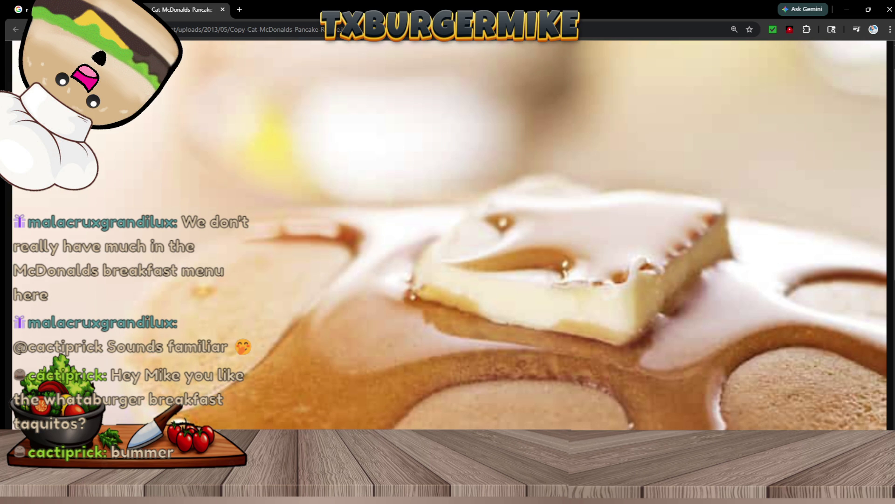
middle_click(742, 250)
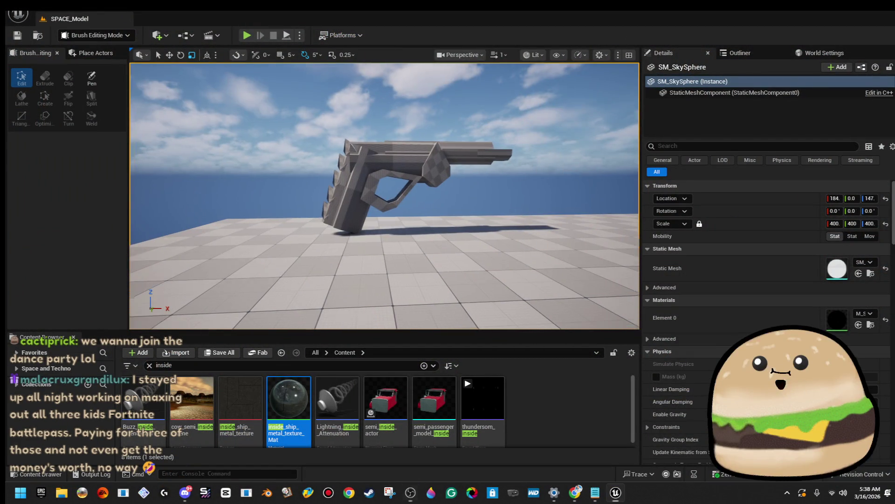
Duplicate the barrel cylinder brush and move the copy down beside the grip.
scroll(384, 196, "up", 5)
mouse_move(384, 196)
left_mouse_down()
mouse_move(308, 212)
mouse_move(290, 208)
left_mouse_up()
left_click(322, 210)
left_click(460, 156)
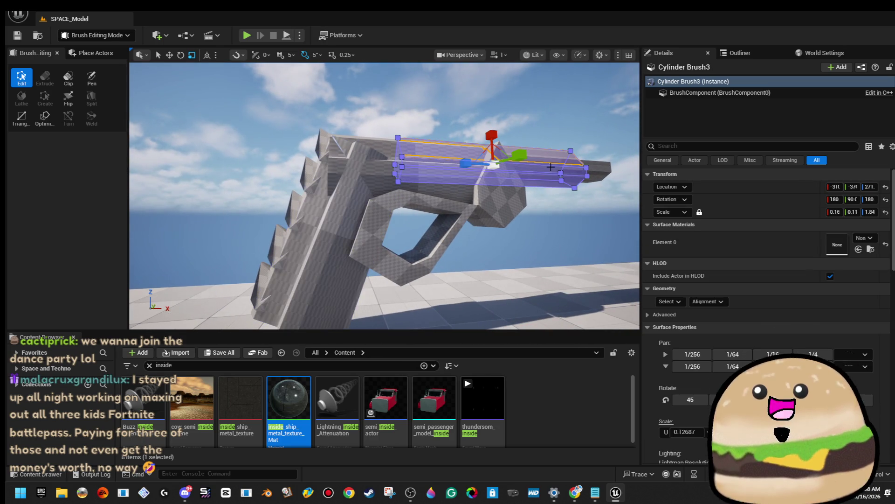
left_click_drag(549, 169, 549, 169)
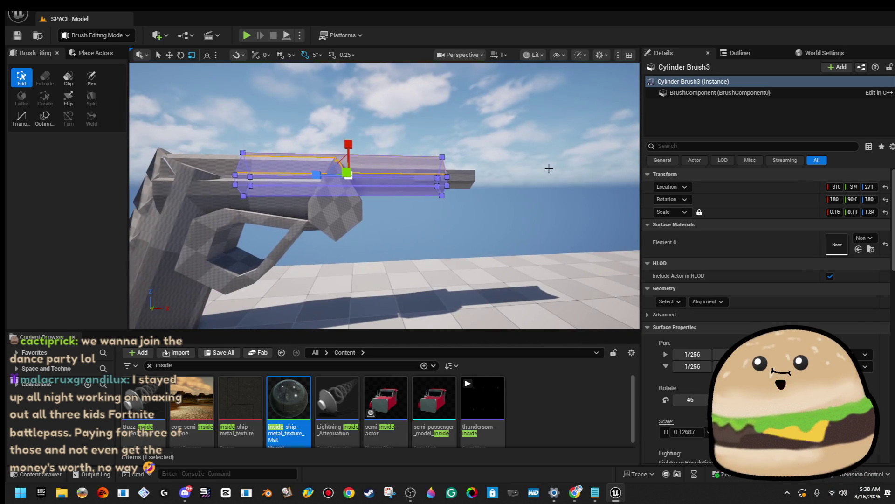
left_click(448, 173)
key("ctrl+d")
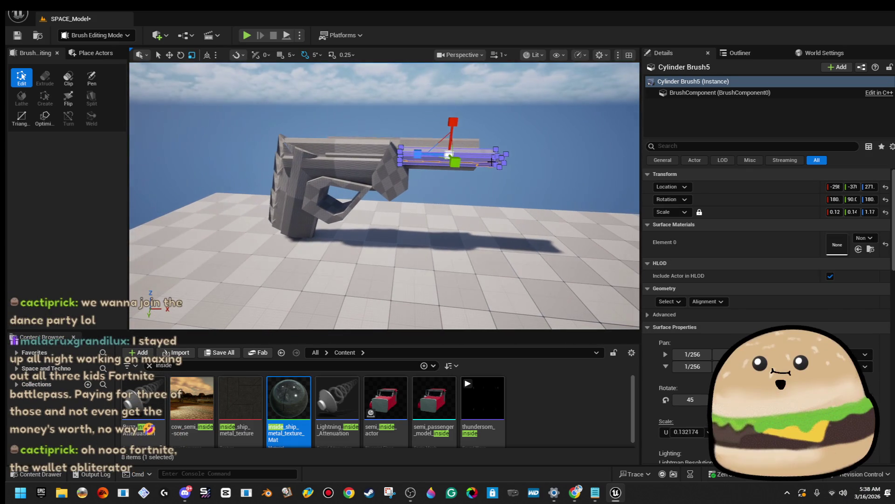
left_click_drag(461, 147, 398, 173)
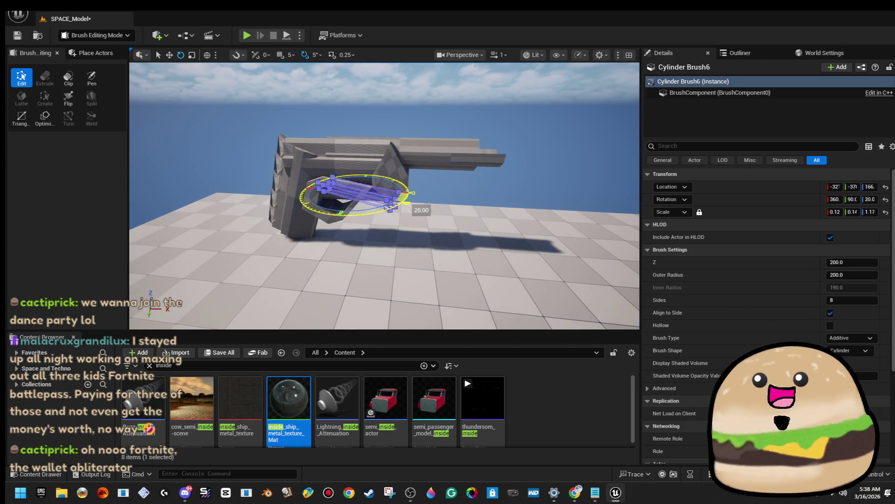
Rotate the new cylinder about 90 degrees and switch transforms to its local axes.
left_click_drag(411, 182, 469, 140)
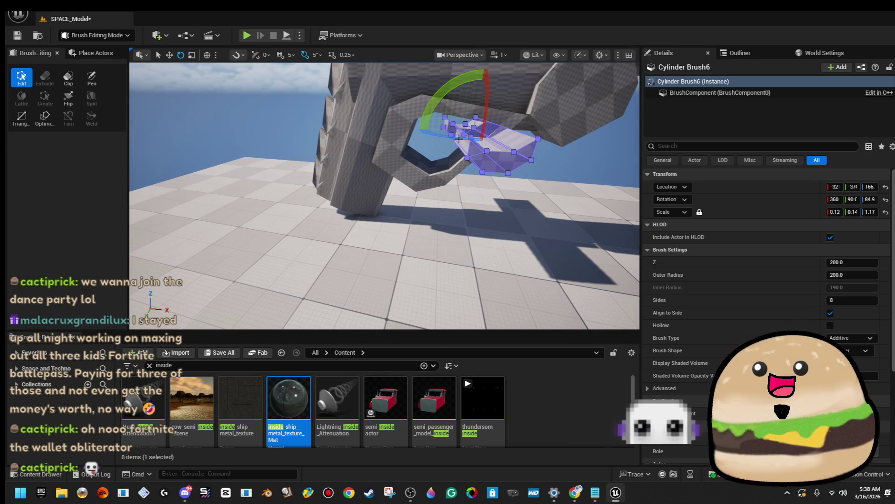
mouse_move(455, 136)
left_mouse_down()
mouse_move(455, 184)
mouse_move(455, 140)
mouse_move(408, 157)
mouse_move(437, 136)
left_mouse_up()
key("ctrl+grave")
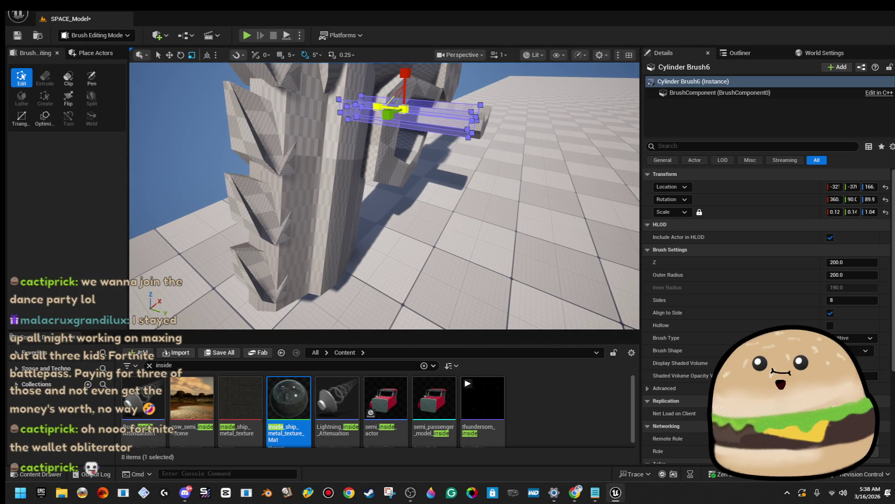
left_click_drag(465, 135, 493, 189)
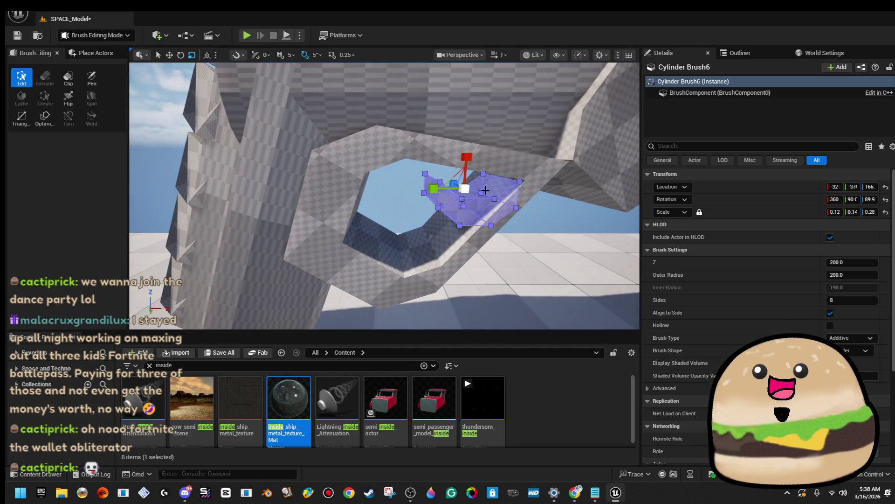
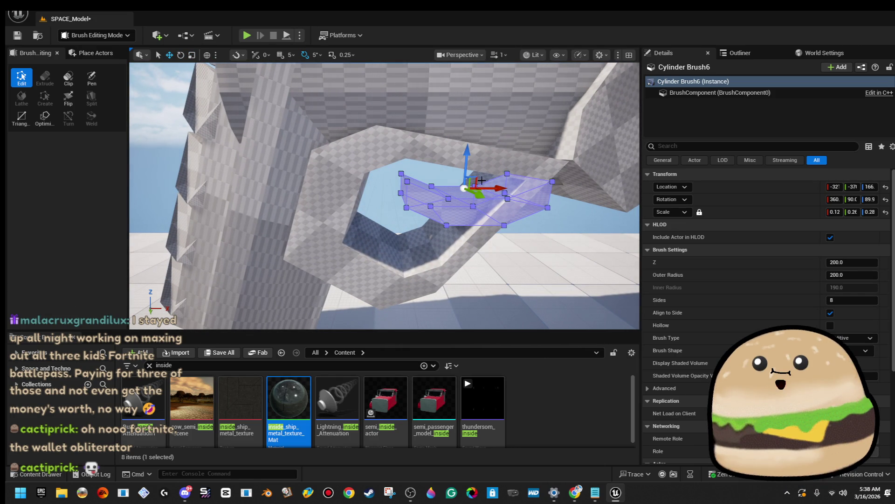
Rotate the trigger-guard cylinder brush so it tilts into the guard opening.
left_click_drag(407, 167, 396, 171)
key("e")
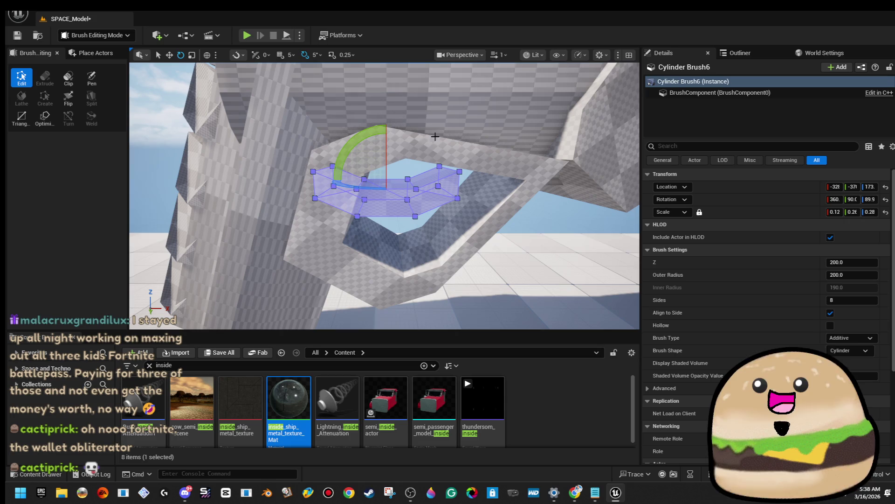
left_click_drag(425, 210, 415, 228)
left_click_drag(382, 196, 326, 177)
mouse_move(407, 113)
left_mouse_down()
mouse_move(401, 139)
mouse_move(407, 114)
left_mouse_up()
Scale the trigger-guard cylinder brush down to fit the guard, checking it from several angles.
key("r")
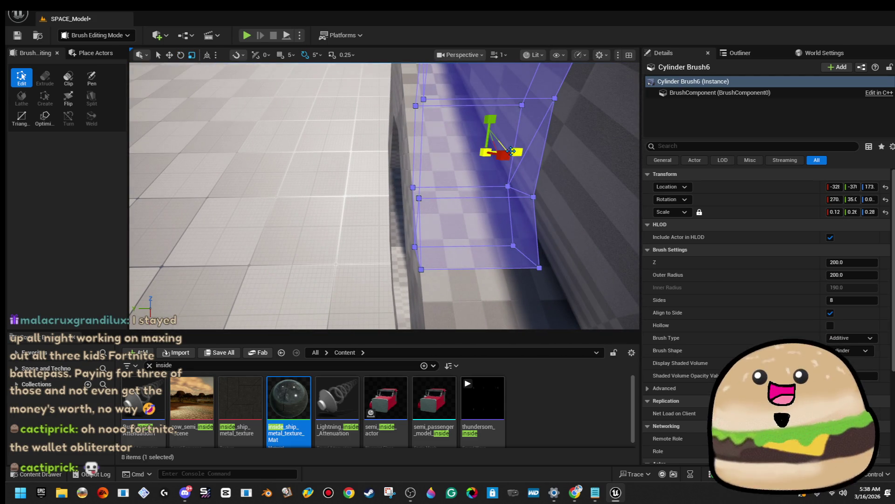
mouse_move(512, 150)
left_mouse_down()
mouse_move(493, 120)
mouse_move(466, 140)
mouse_move(485, 107)
mouse_move(384, 149)
mouse_move(389, 172)
left_mouse_up()
left_click(375, 152)
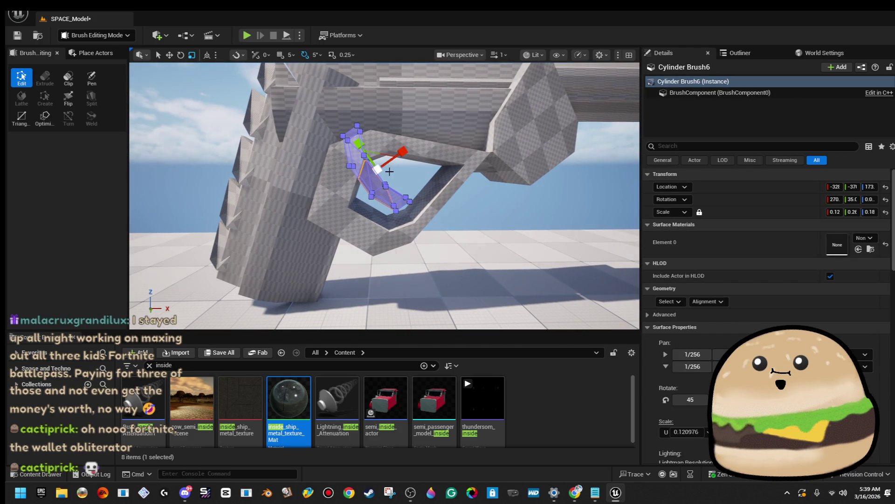
left_click(379, 172)
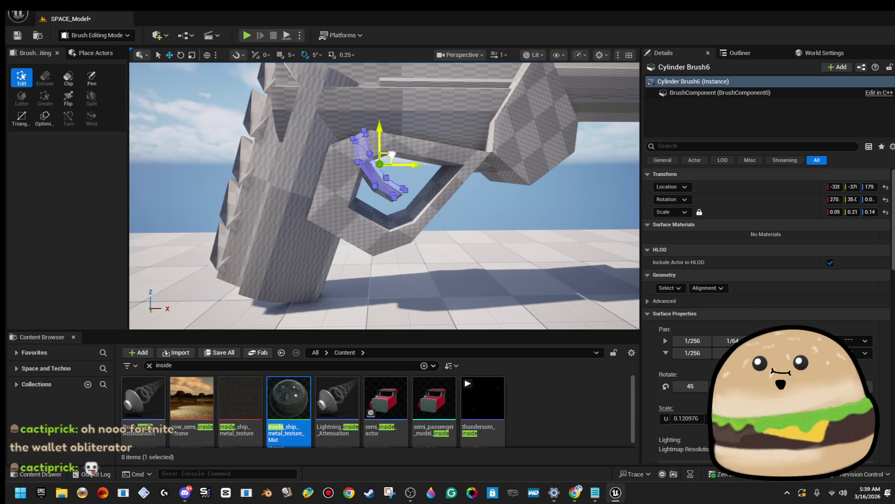
left_click(480, 182)
mouse_move(480, 182)
left_mouse_down()
mouse_move(419, 187)
mouse_move(629, 222)
left_mouse_up()
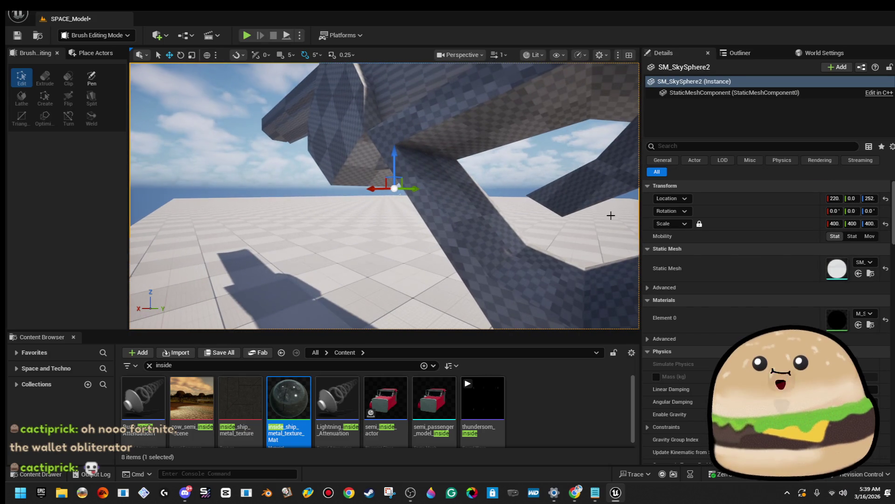
key("ctrl+z")
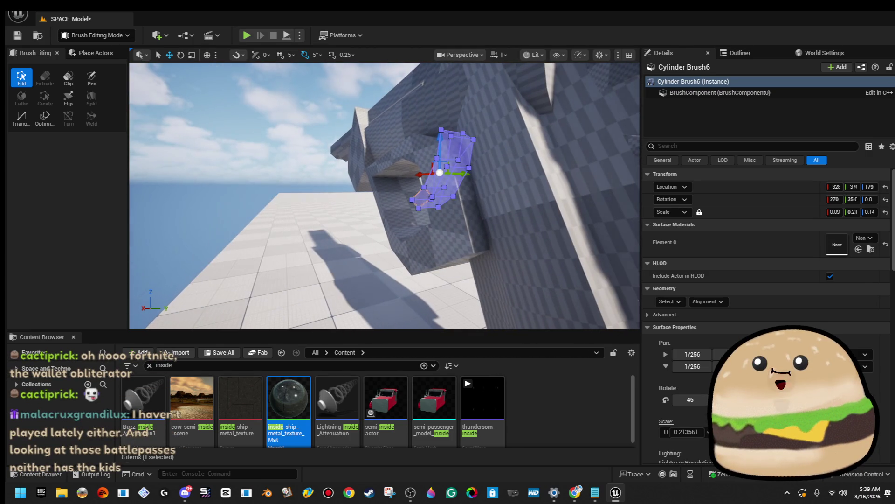
mouse_move(594, 199)
left_mouse_down()
mouse_move(595, 209)
mouse_move(595, 200)
left_mouse_up()
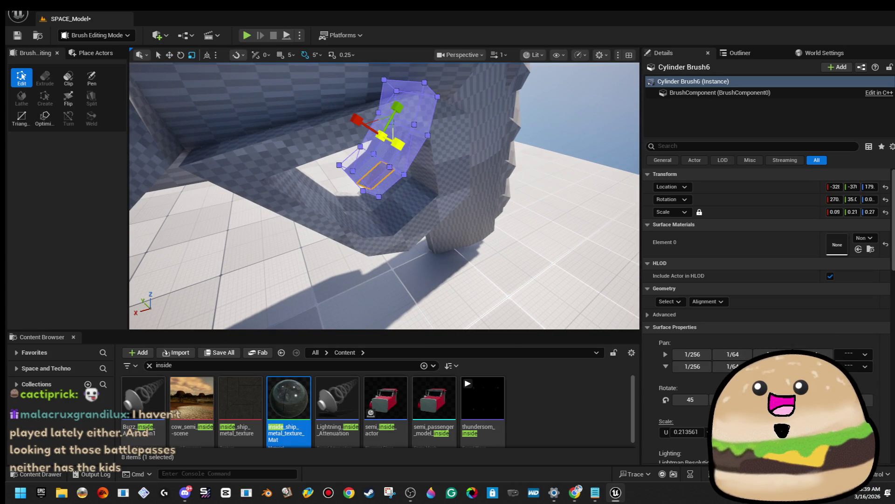
key("ctrl+y")
mouse_move(385, 196)
left_mouse_down()
mouse_move(415, 210)
mouse_move(427, 198)
left_mouse_up()
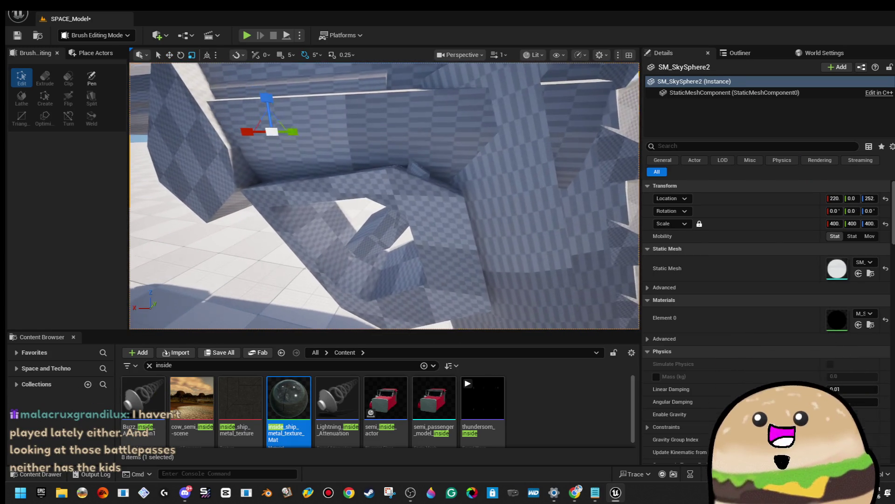
Inspect Cylinder Brush9 up close from above and below, then Save All.
left_click(446, 179)
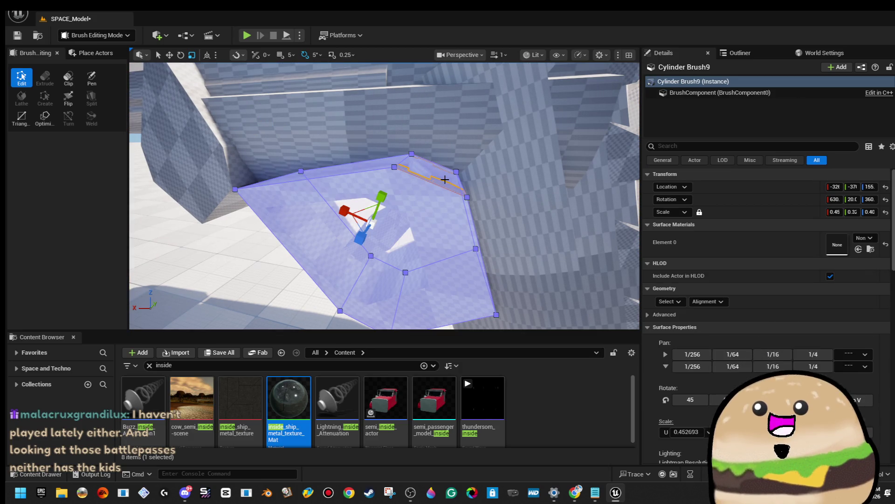
key("f")
left_click_drag(447, 197, 457, 205)
left_click_drag(384, 196, 390, 201)
left_click_drag(398, 264, 415, 254)
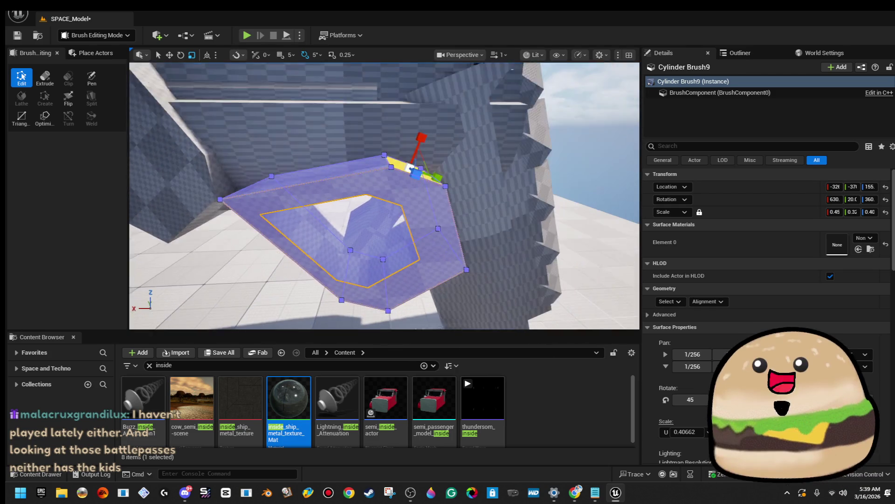
left_click_drag(434, 177, 438, 174)
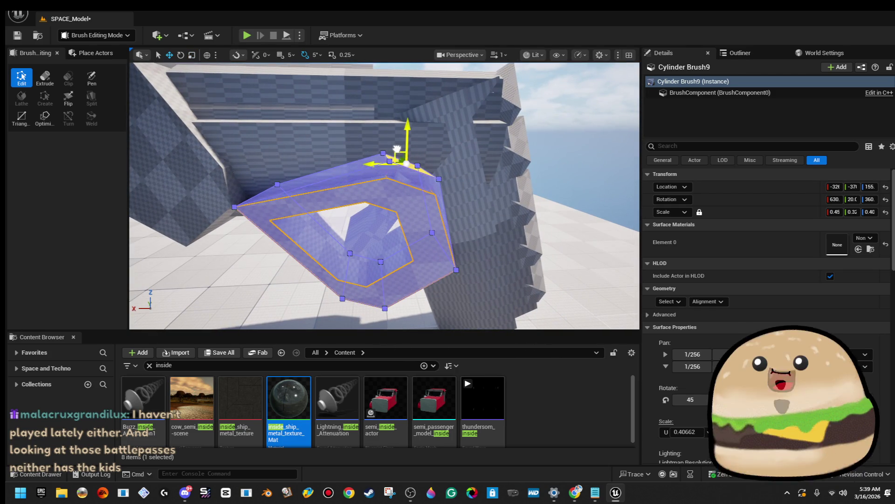
left_click(535, 146)
left_click_drag(536, 146, 527, 161)
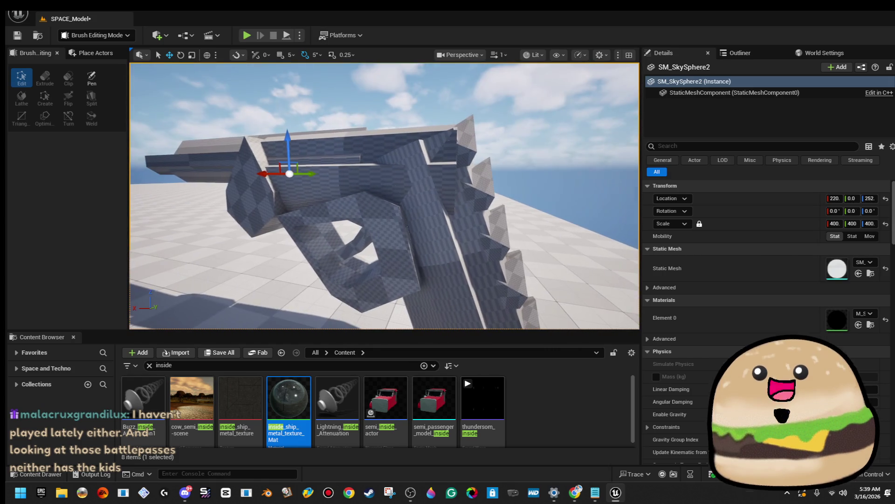
left_click(19, 36)
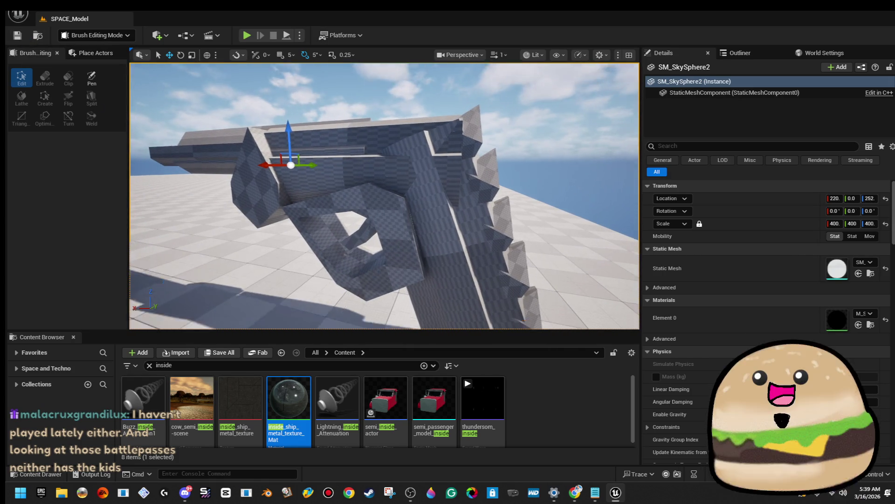
Select the hexagonal Cylinder Brush8 at the grip's front and view the gun from several sides.
left_click(295, 211)
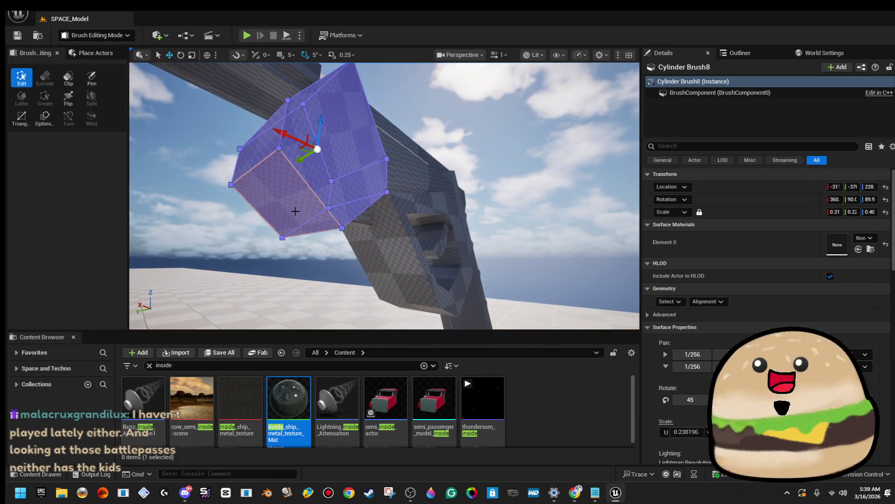
left_click_drag(259, 142, 370, 181)
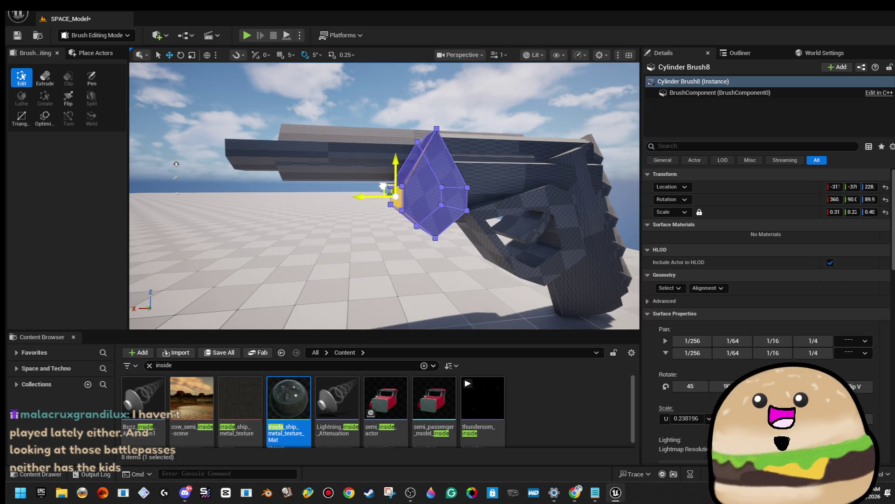
left_click(379, 109)
left_click_drag(378, 108, 380, 133)
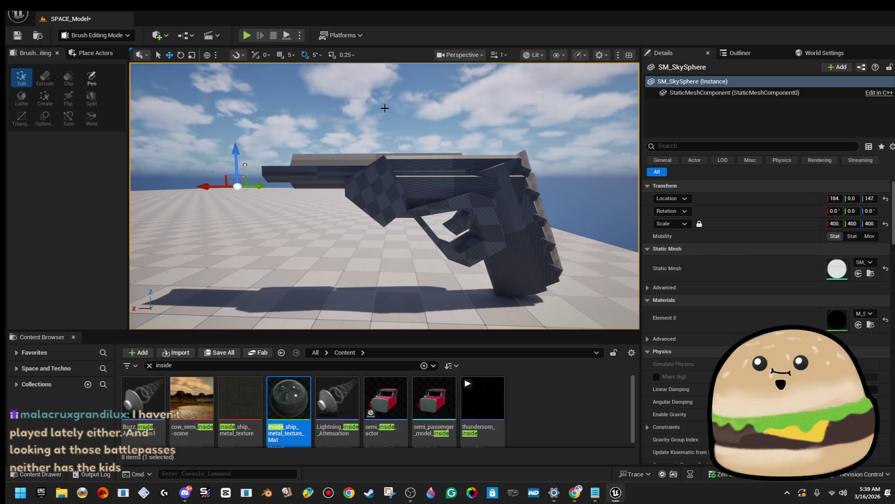
key("ctrl+z")
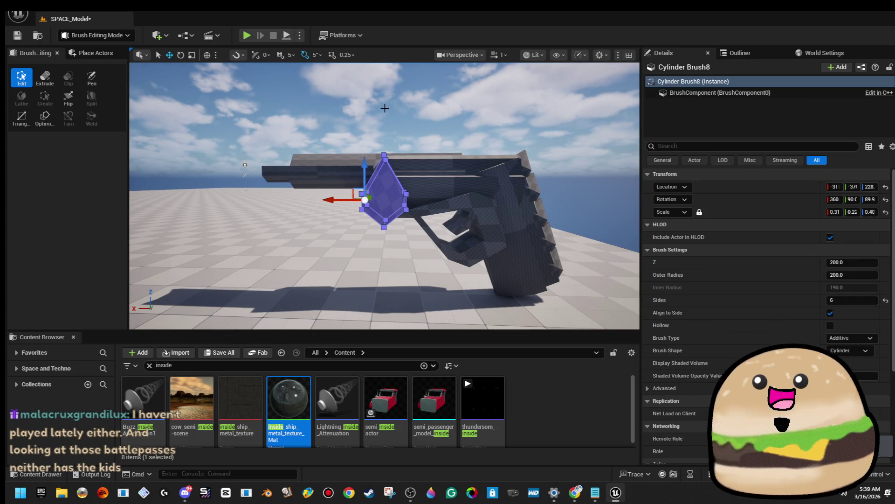
left_click(385, 108)
mouse_move(385, 107)
left_mouse_down()
mouse_move(523, 120)
mouse_move(392, 100)
left_mouse_up()
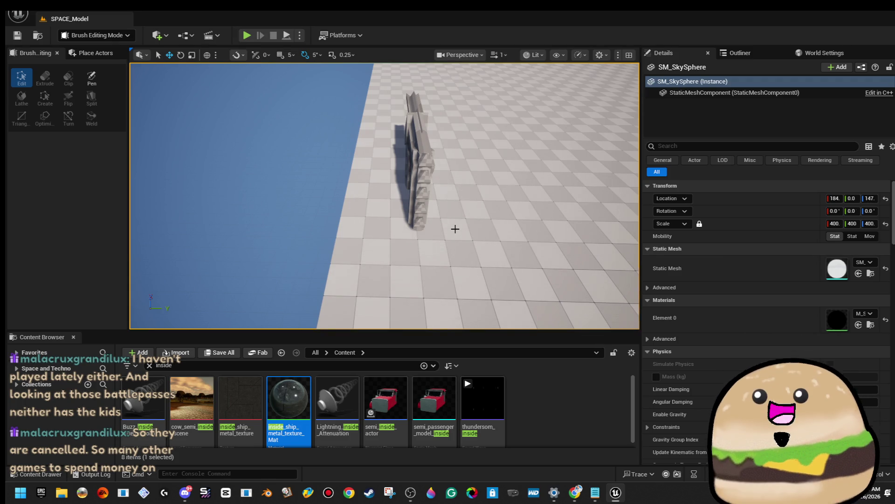
left_click_drag(455, 229, 476, 226)
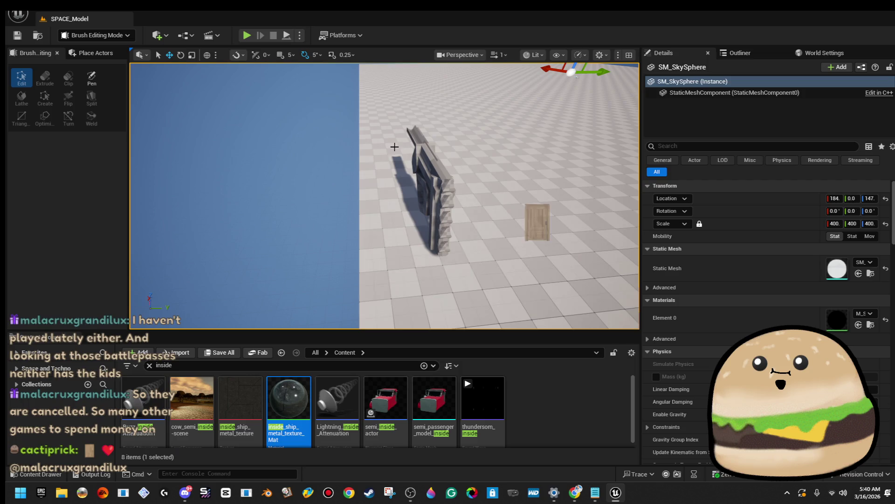
mouse_move(471, 254)
left_mouse_down()
mouse_move(481, 278)
mouse_move(420, 233)
mouse_move(363, 209)
mouse_move(431, 194)
left_mouse_up()
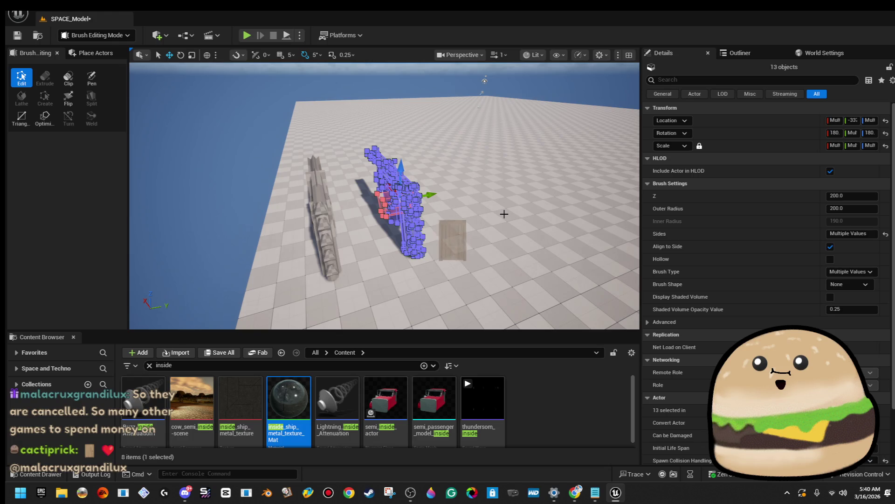
mouse_move(504, 214)
left_mouse_down()
mouse_move(513, 185)
mouse_move(260, 190)
mouse_move(237, 161)
mouse_move(261, 140)
mouse_move(368, 187)
left_mouse_up()
left_click(237, 161)
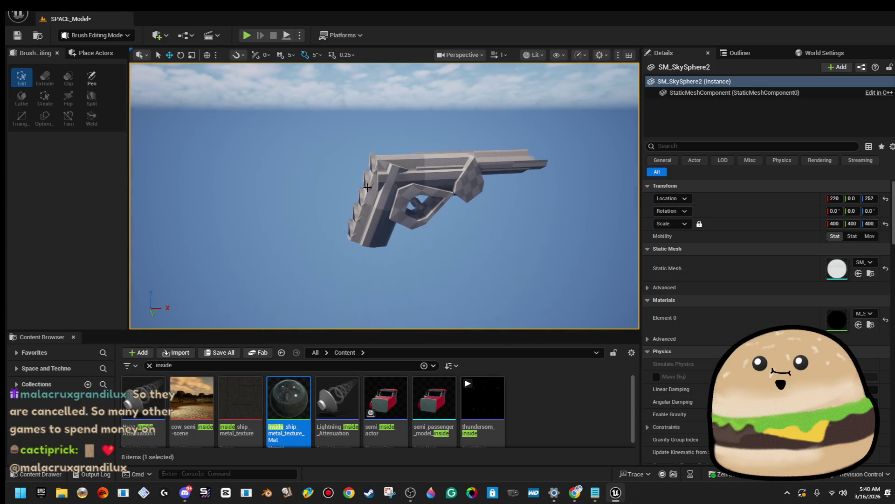
left_click_drag(314, 143, 583, 252)
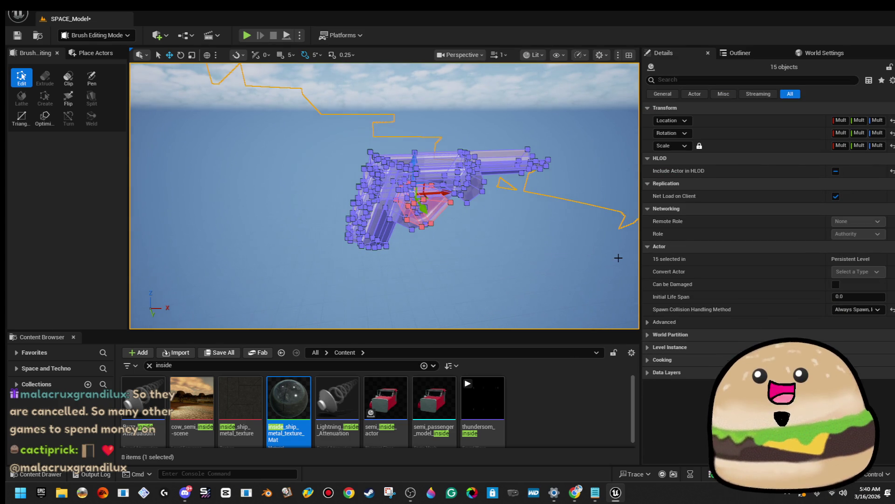
left_click(569, 253, "ctrl")
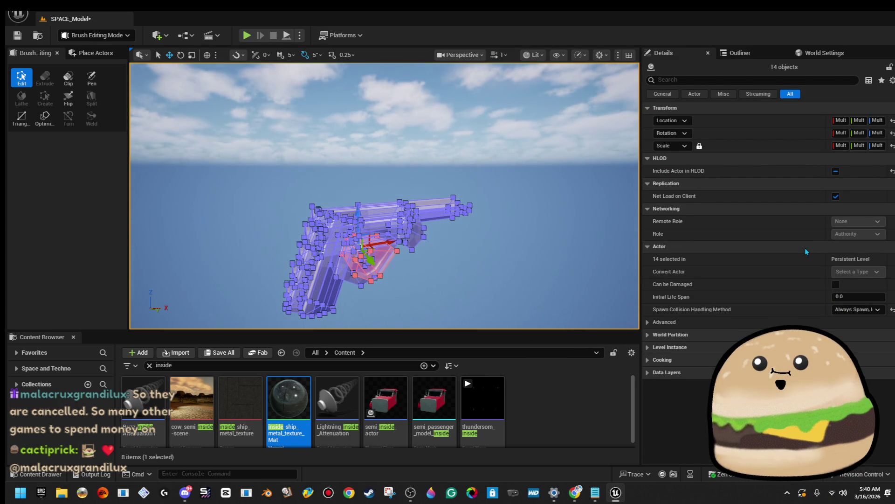
left_click(426, 227)
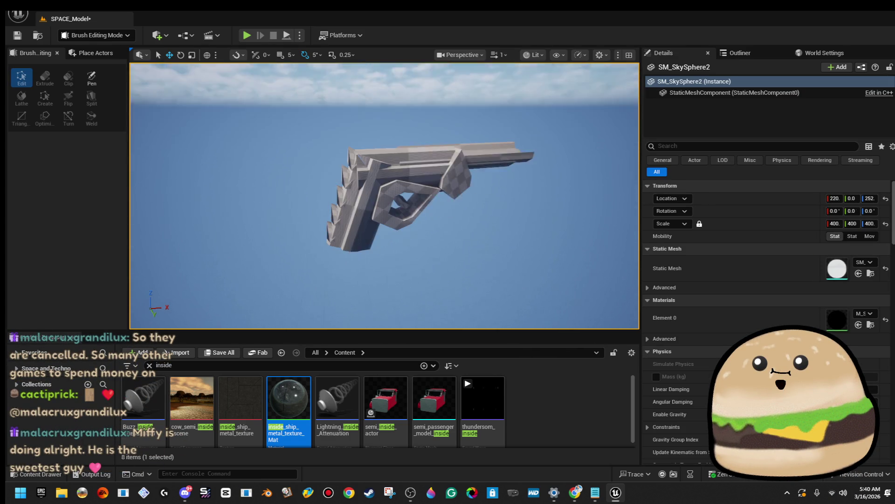
Select all surfaces of the grip and long barrel brushes and apply Align Surface Box.
scroll(427, 227, "up", 6)
left_click(373, 186)
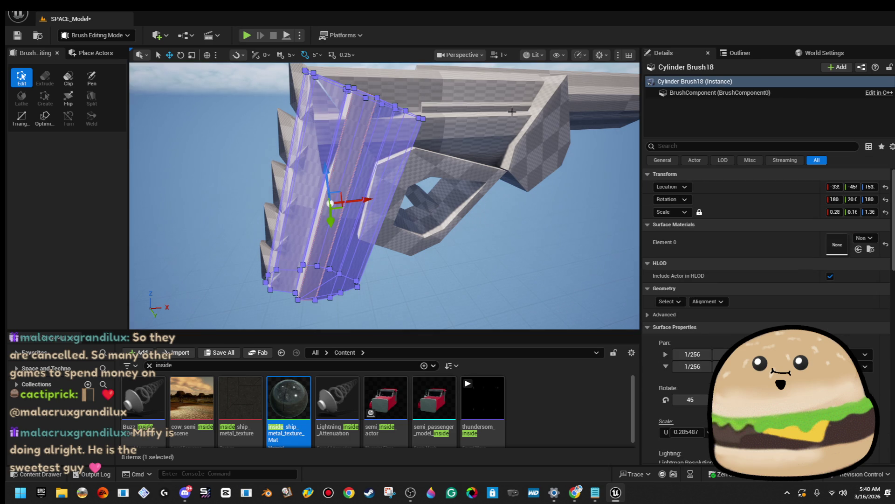
left_click(487, 168, "ctrl")
left_click(469, 191, "ctrl")
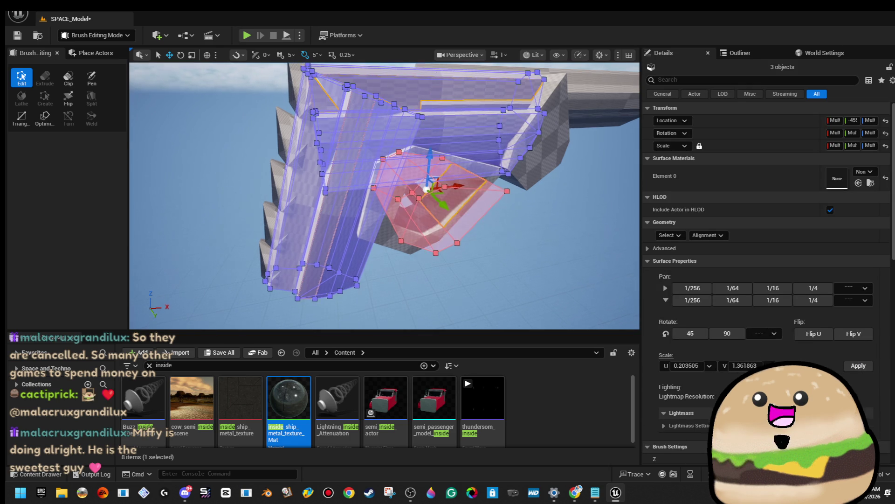
key("ctrl+z")
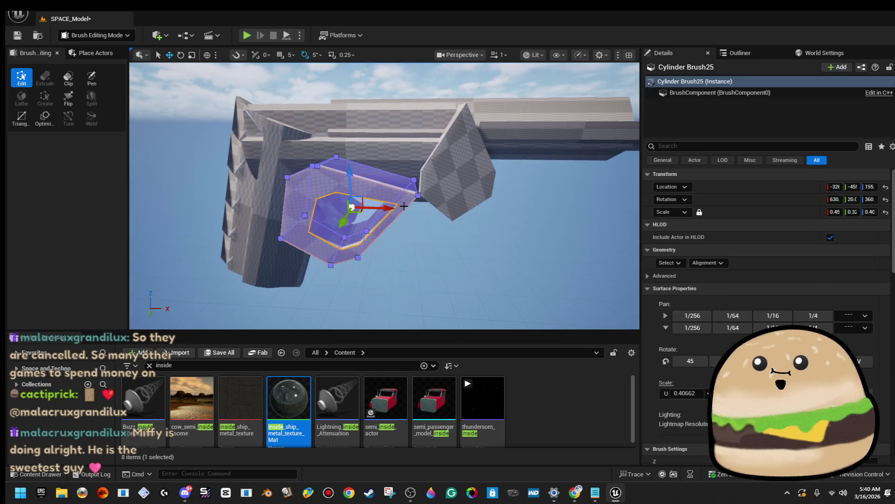
key("ctrl+z")
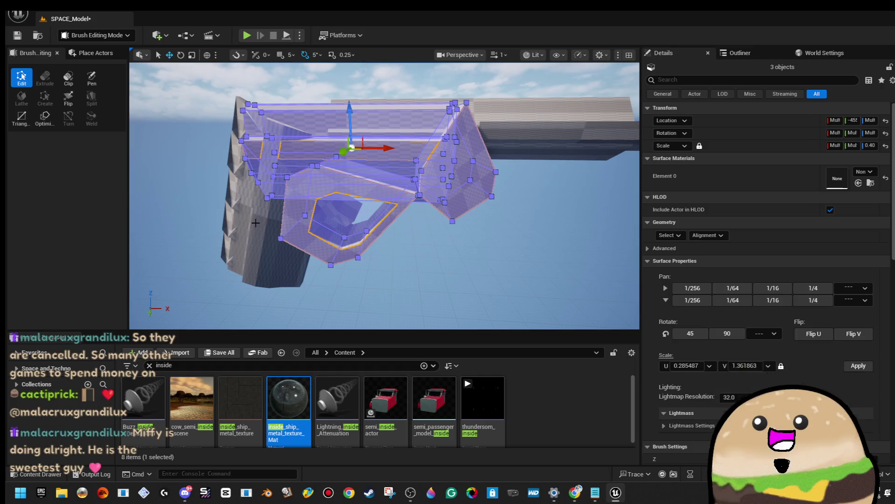
left_click(257, 223, "ctrl")
left_click(570, 144, "ctrl")
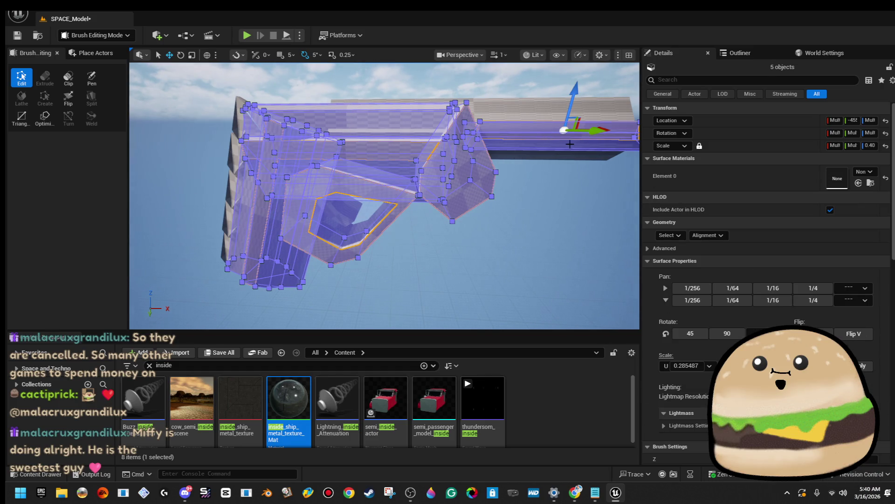
left_click(675, 235)
left_click(699, 263)
left_click(709, 235)
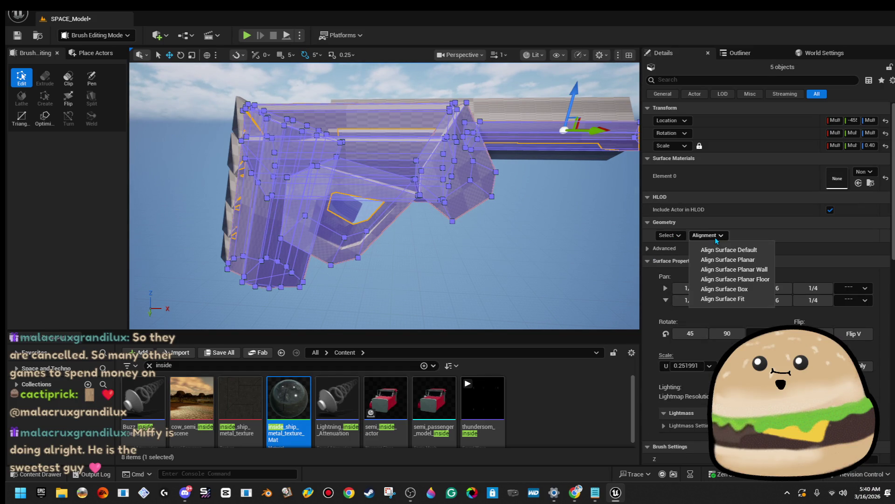
left_click(747, 292)
Box-align the texture on the barrel brush's surfaces.
left_click(550, 224)
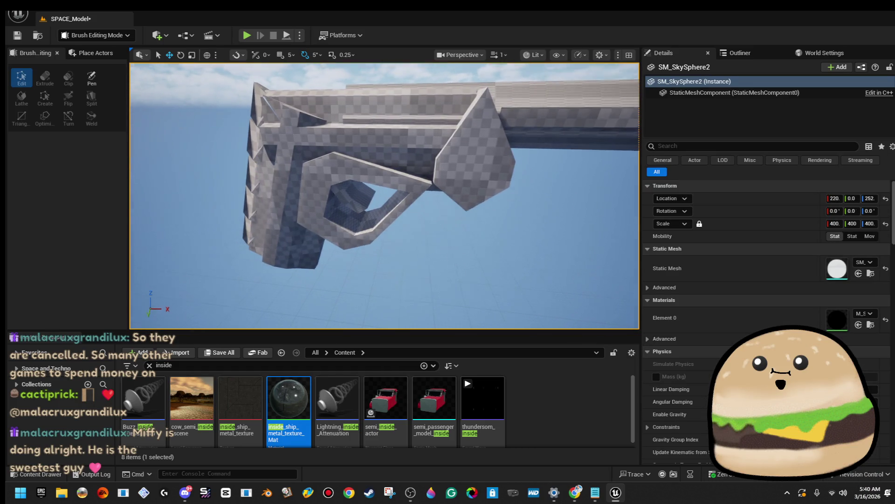
mouse_move(550, 224)
left_mouse_down()
mouse_move(495, 178)
mouse_move(462, 244)
left_mouse_up()
left_click(425, 247)
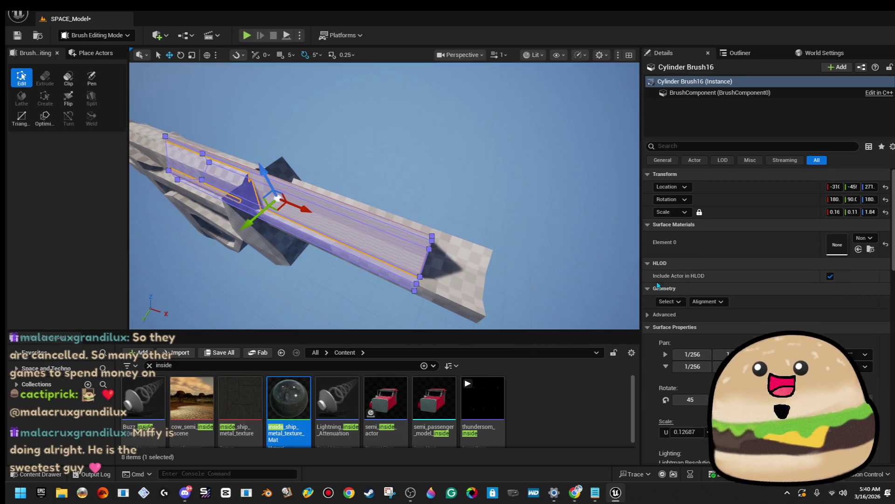
left_click(679, 301)
left_click(707, 301)
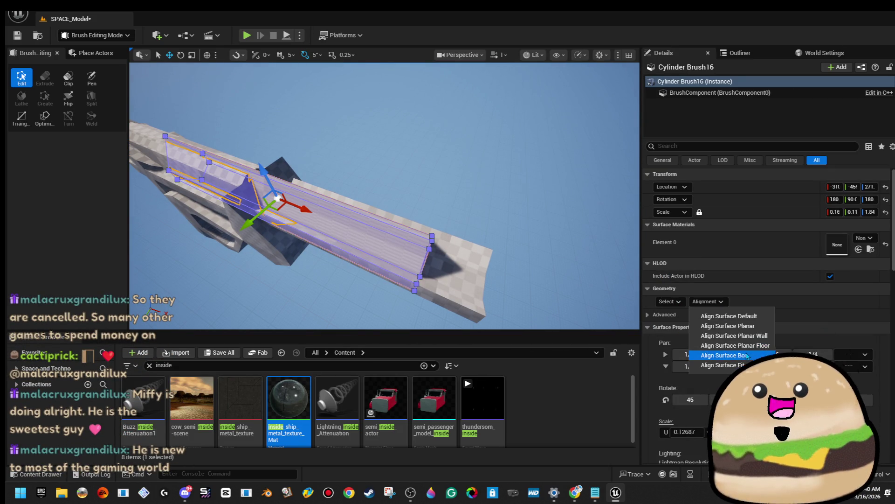
left_click(733, 359)
Apply Align Surface Planar Floor to all surfaces of the three grip fin brushes.
left_click(530, 202)
mouse_move(530, 202)
left_mouse_down()
mouse_move(513, 205)
mouse_move(461, 182)
left_mouse_up()
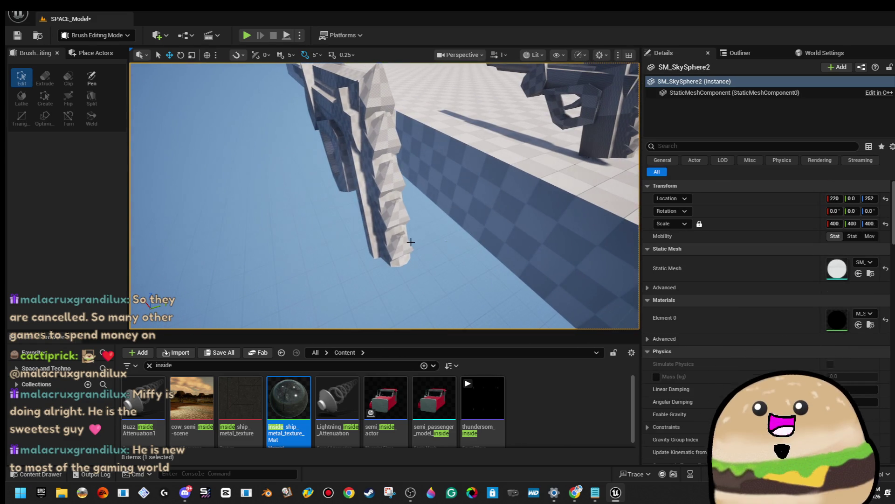
left_click(403, 239)
left_click(399, 212, "ctrl")
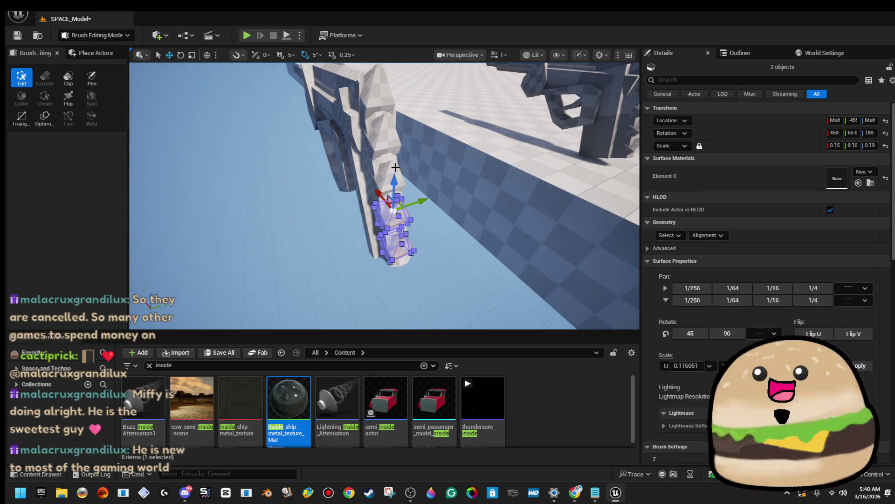
left_click(371, 91, "ctrl")
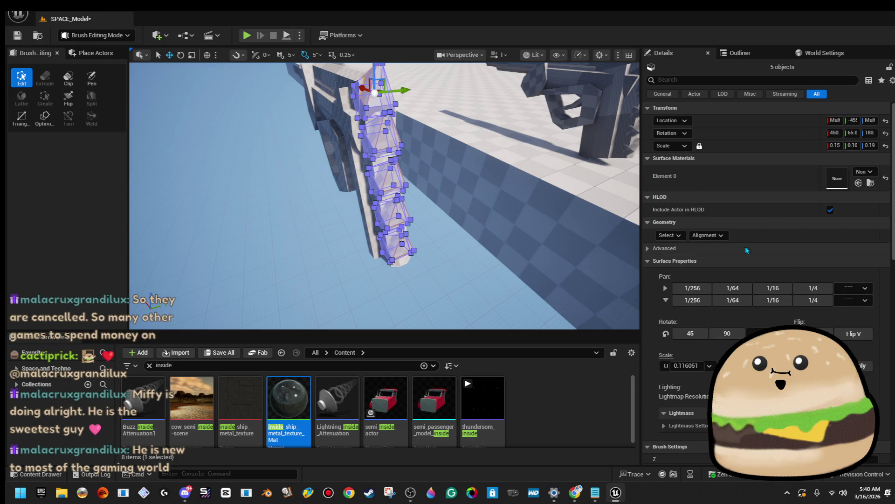
left_click(671, 235)
left_click(696, 265)
left_click(707, 235)
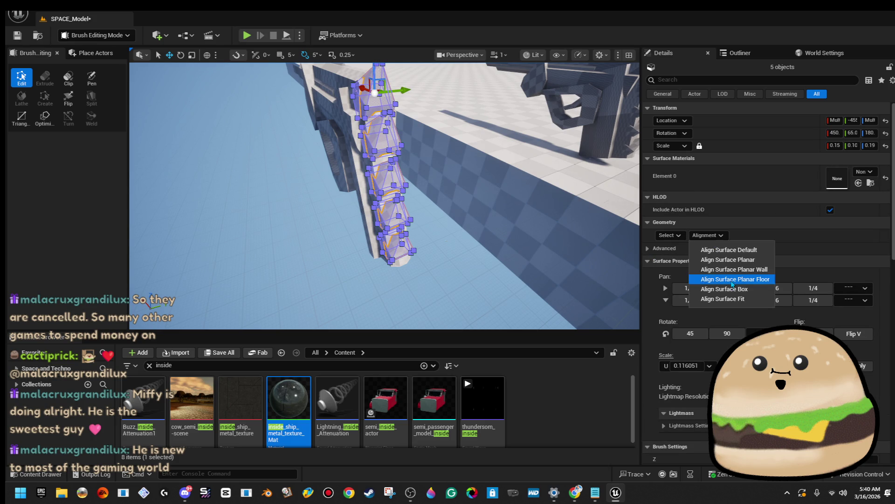
left_click(714, 285)
mouse_move(466, 186)
left_mouse_down()
mouse_move(420, 177)
mouse_move(401, 140)
mouse_move(387, 154)
left_mouse_up()
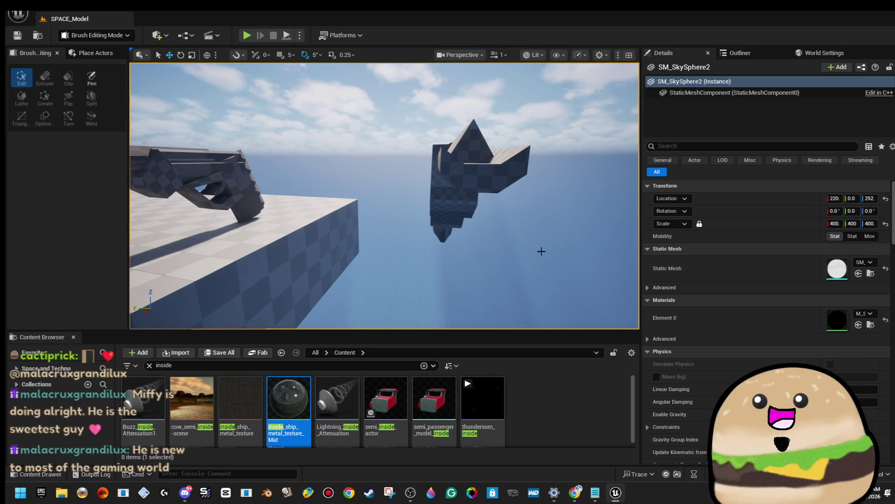
Select the trigger-guard and grip brushes of the gun.
mouse_move(524, 260)
left_mouse_down()
mouse_move(510, 211)
mouse_move(461, 200)
mouse_move(397, 160)
mouse_move(378, 186)
left_mouse_up()
key("ctrl+z")
scroll(845, 383, "up", 3)
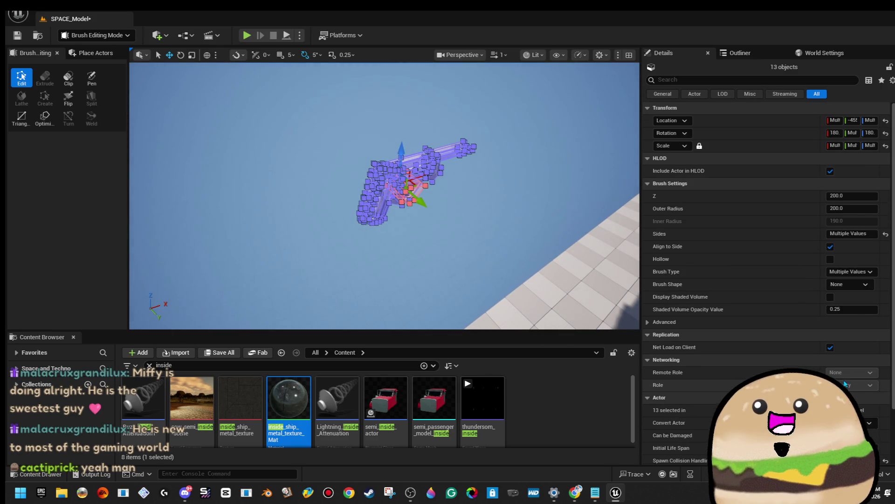
left_click(447, 190)
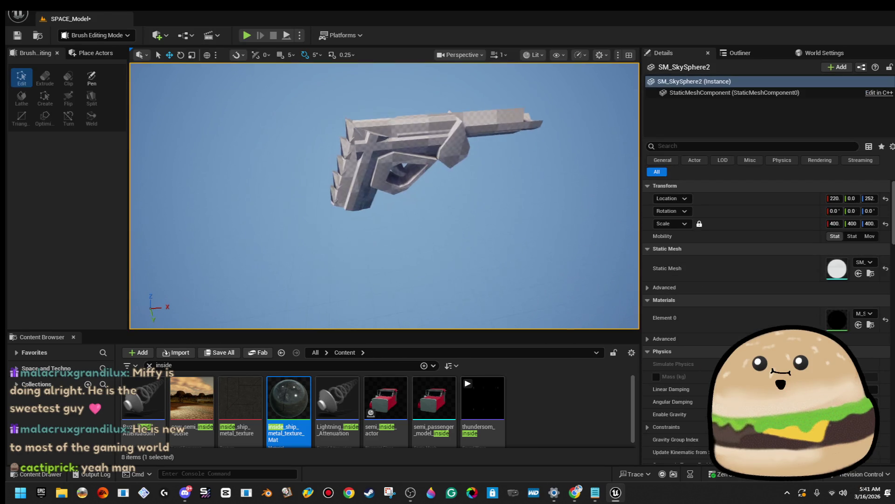
scroll(448, 190, "up", 5)
scroll(477, 145, "up", 2)
left_click(477, 145)
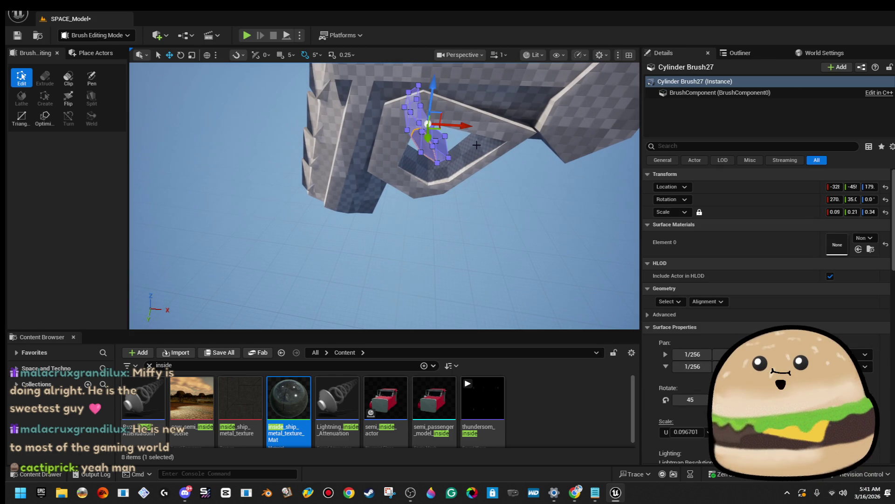
left_click(496, 125, "ctrl")
left_click(507, 92, "ctrl")
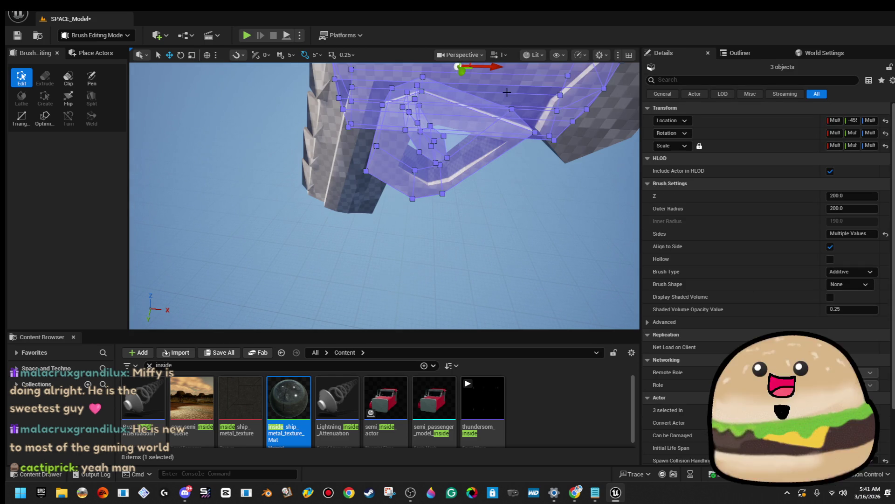
left_click(390, 154, "ctrl")
key("f")
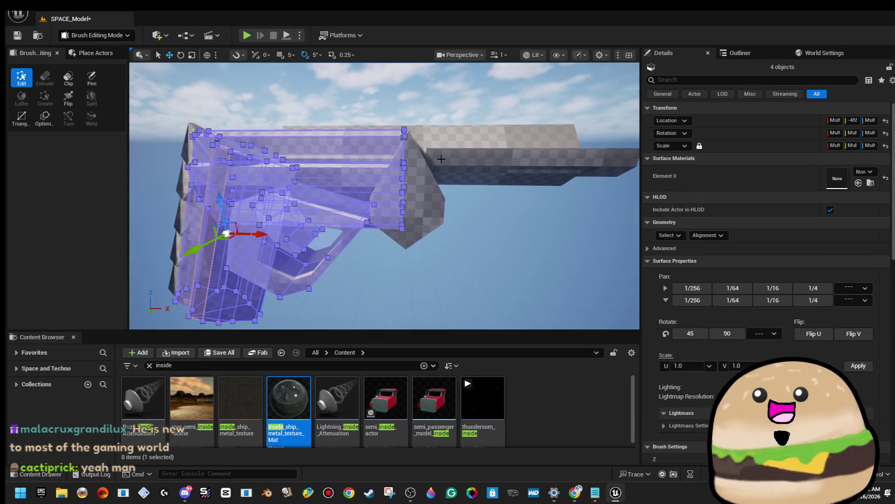
Add the barrel bars and three left fin brushes, completing all 12 gun brushes.
left_click(431, 181, "ctrl")
left_click(499, 159, "ctrl")
key("f")
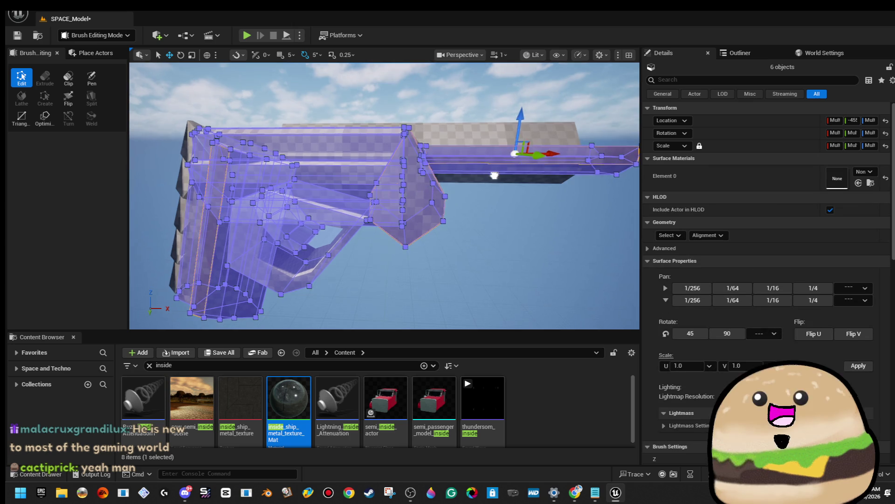
left_click(440, 146, "ctrl")
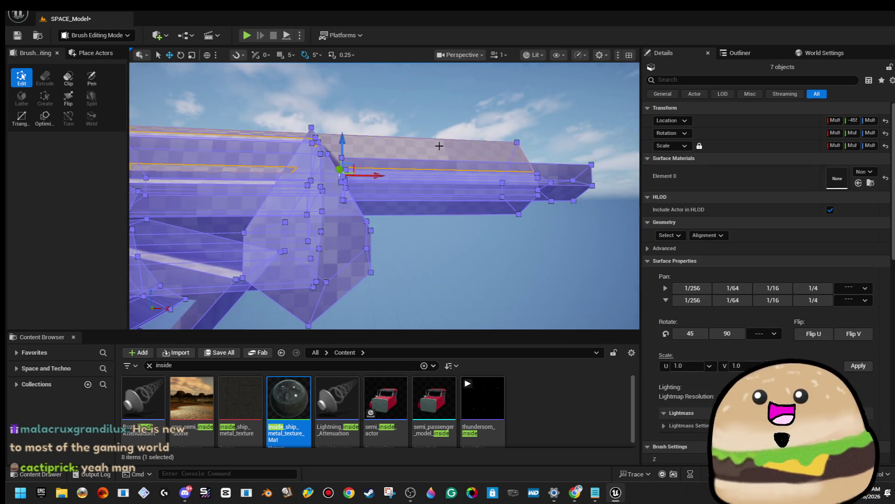
key("f")
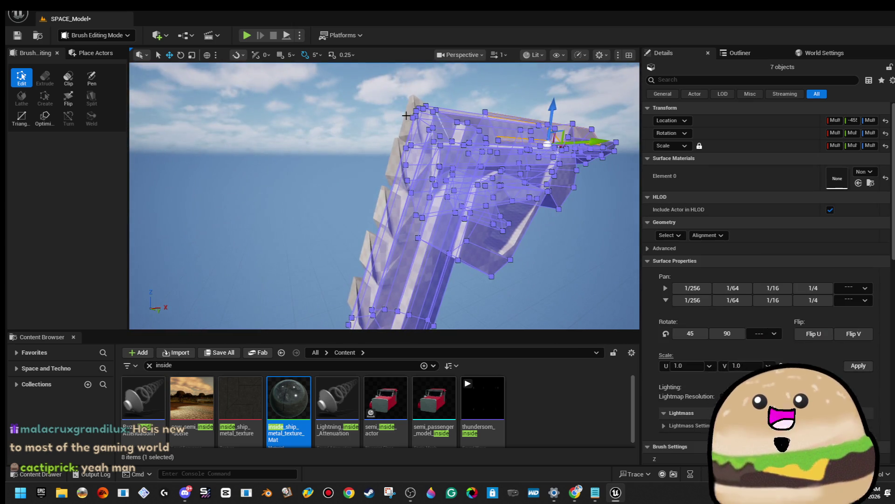
left_click(393, 158, "ctrl")
left_click(381, 208, "ctrl")
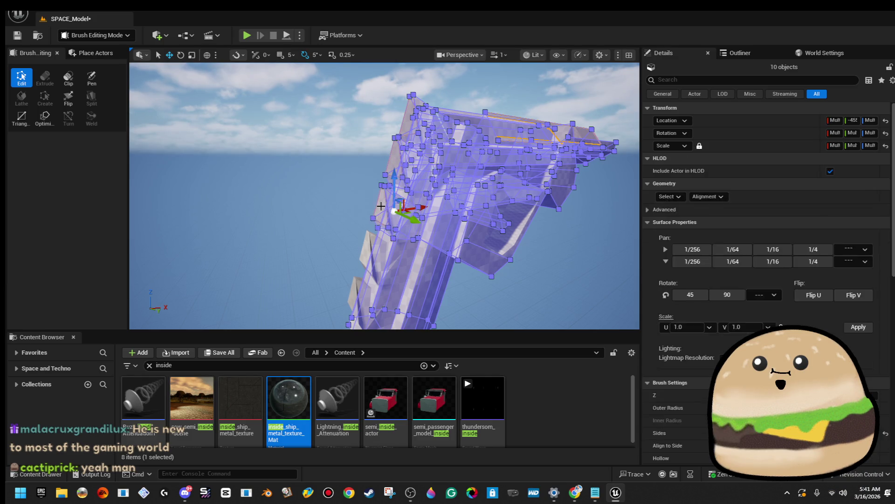
left_click(368, 243, "ctrl")
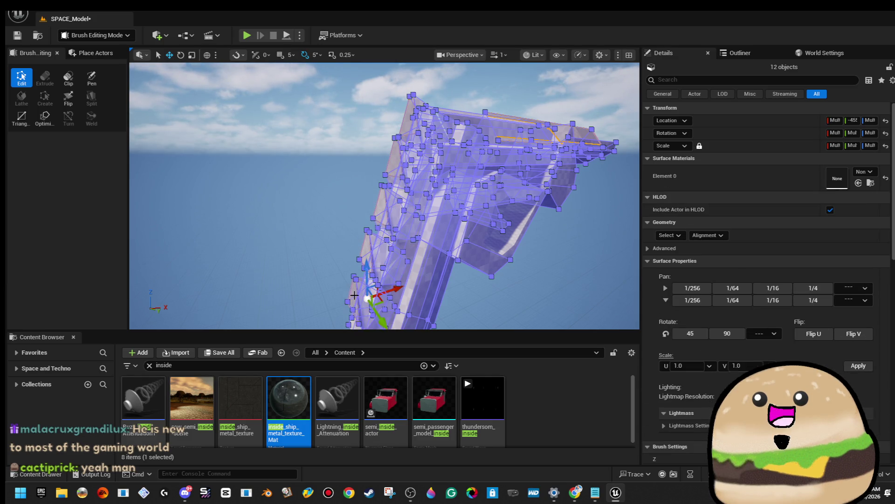
Alt-drag the 12 selected brushes along Y to place a duplicate gun on the left.
scroll(354, 295, "down", 5)
left_click_drag(320, 241, 354, 243)
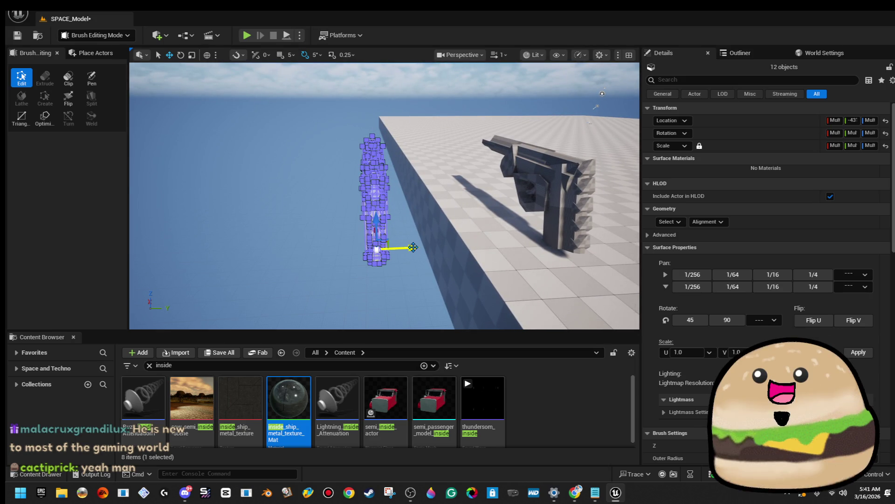
scroll(765, 280, "down", 4)
scroll(765, 279, "down", 8)
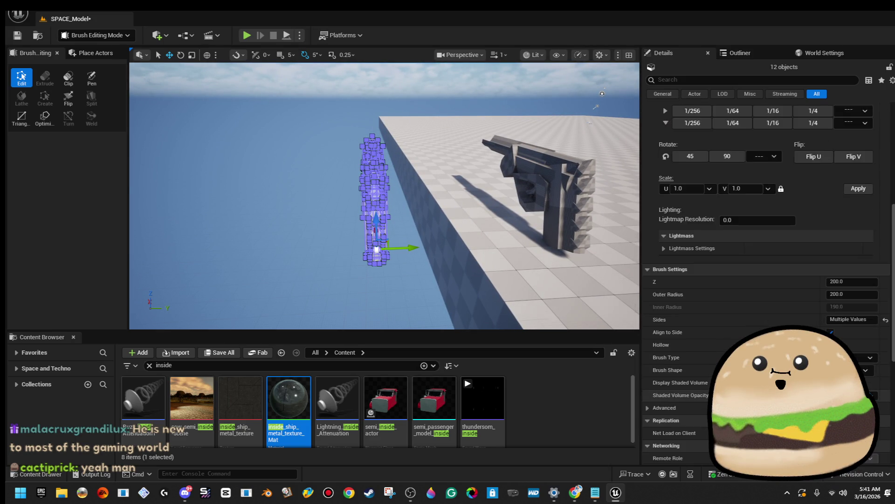
mouse_move(415, 248)
left_mouse_down()
mouse_move(329, 247)
mouse_move(327, 240)
left_mouse_up()
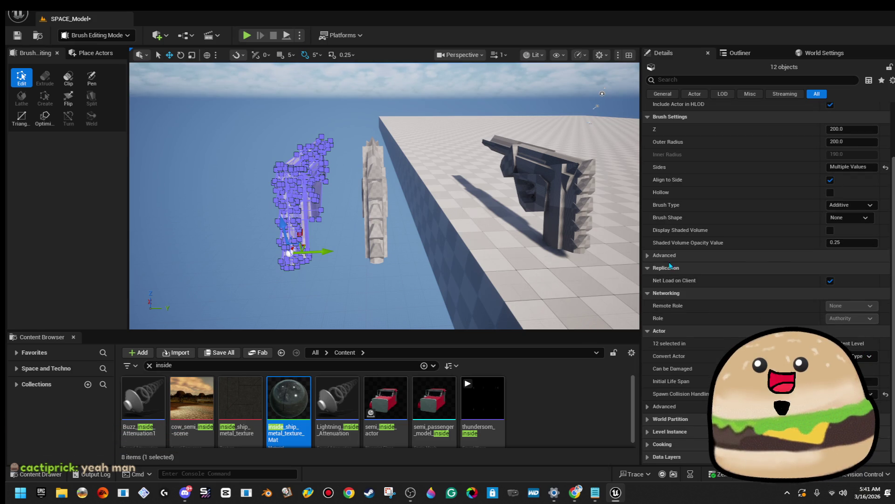
left_click(651, 256)
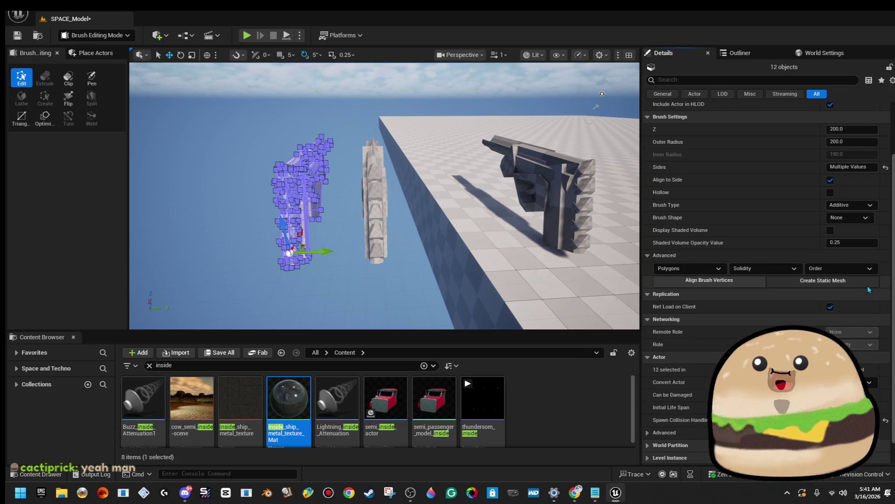
Convert the copied brushes into a static mesh Space_Gun_small in the space_stuff_actor folder.
left_click(824, 280)
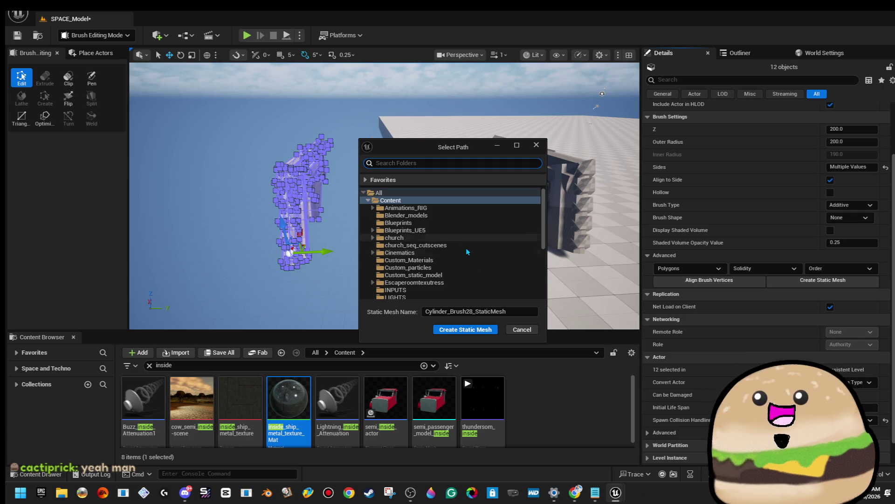
scroll(483, 273, "down", 2)
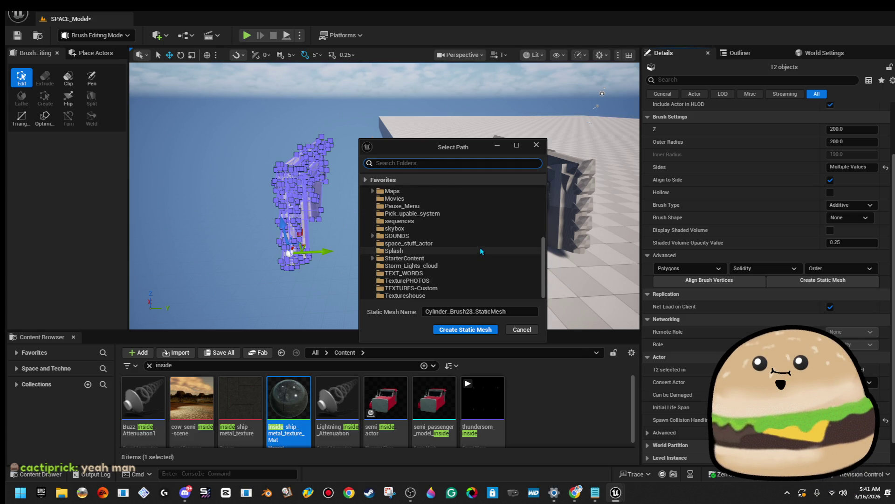
left_click(520, 311)
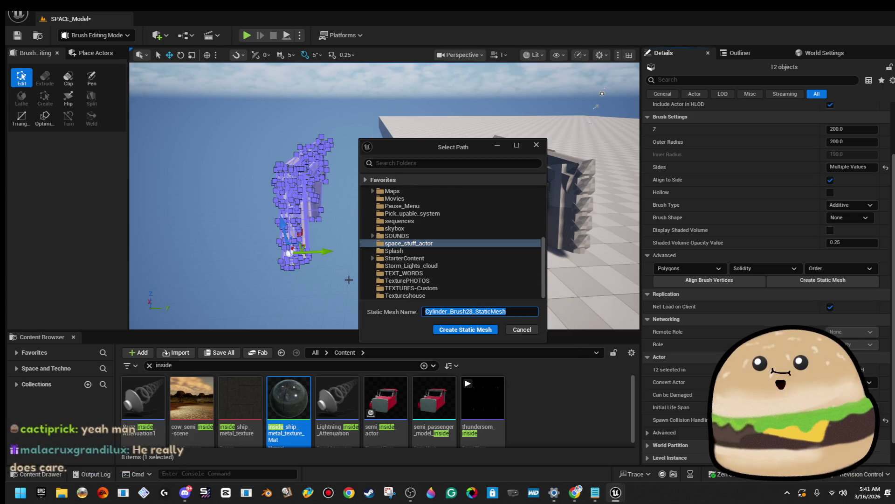
type("G")
key("BackSpace")
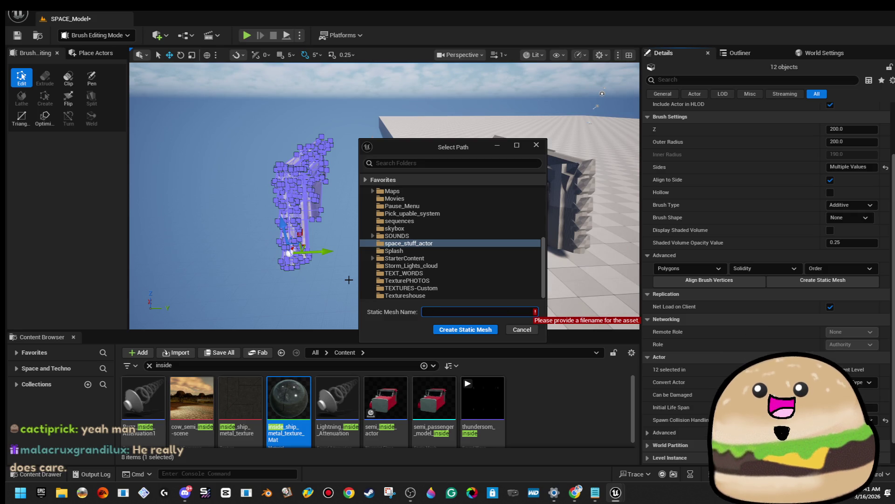
type("Space_Gu")
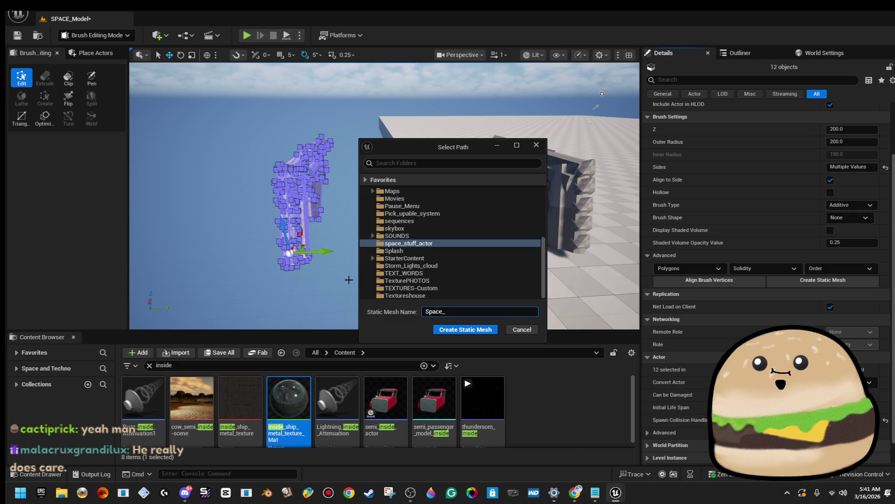
type("n_small")
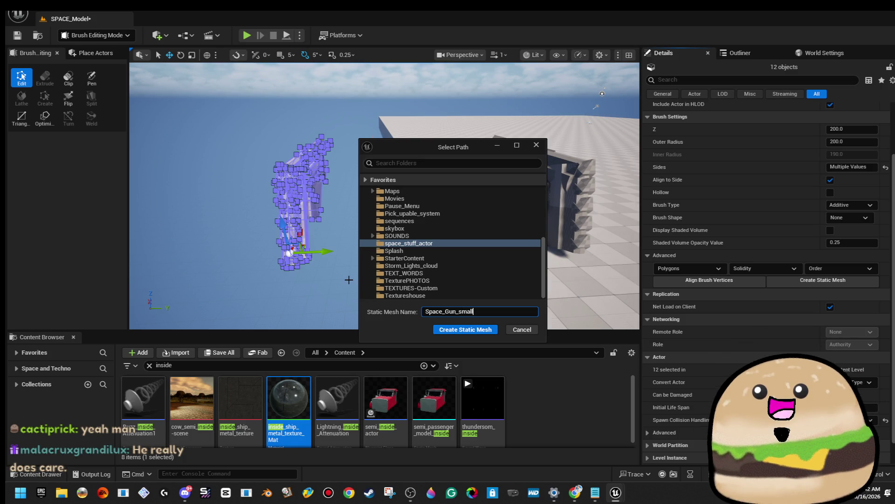
left_click(477, 332)
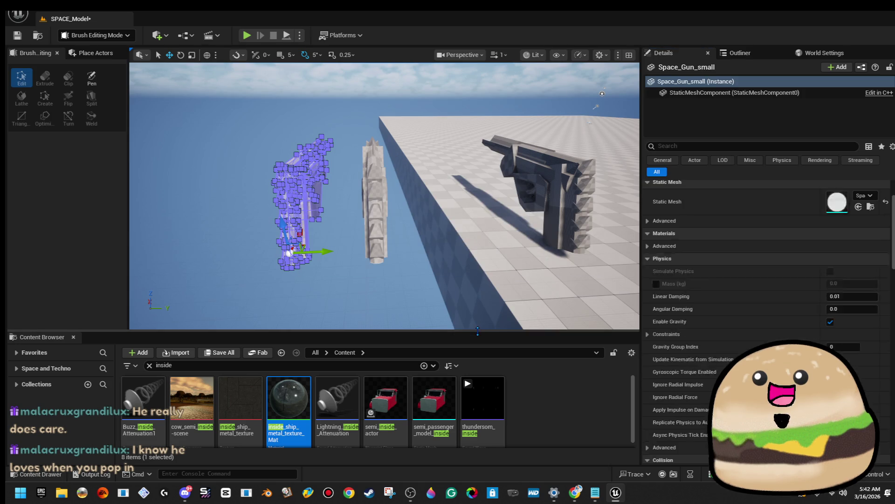
mouse_move(384, 196)
left_mouse_down()
mouse_move(346, 177)
mouse_move(373, 159)
left_mouse_up()
mouse_move(445, 244)
left_mouse_down()
mouse_move(434, 240)
mouse_move(446, 244)
left_mouse_up()
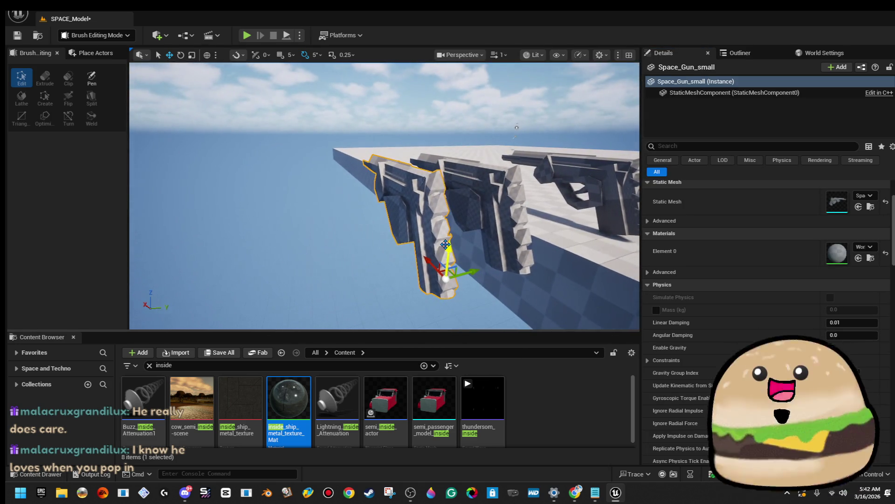
key("Delete")
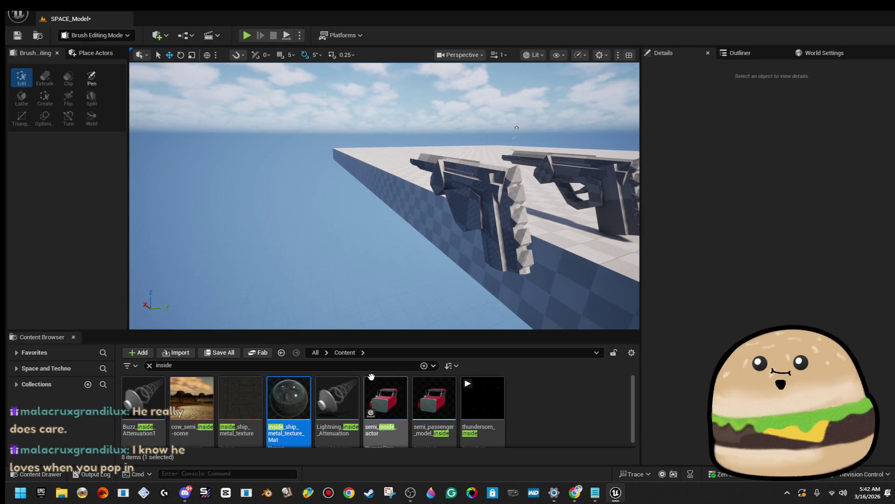
left_click(338, 366)
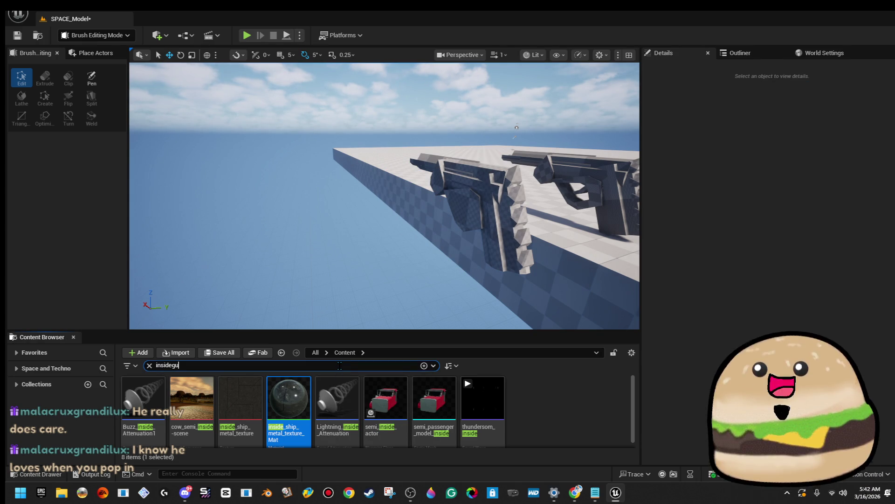
type("n")
left_click_drag(401, 299, 399, 276)
left_click(399, 276)
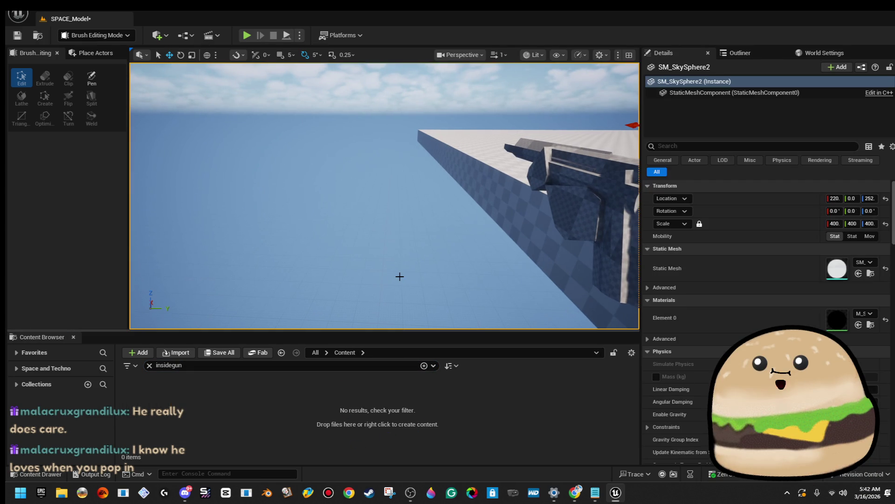
key("ctrl+z")
key("ctrl+z")
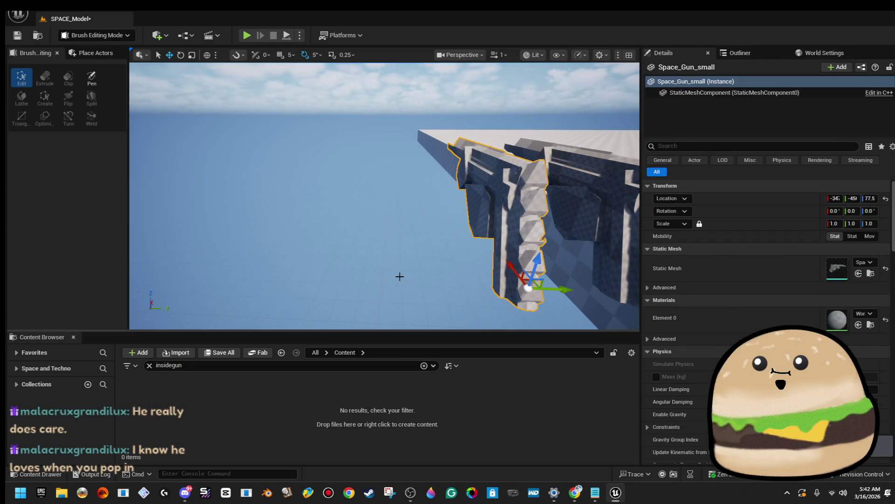
scroll(400, 276, "down", 4)
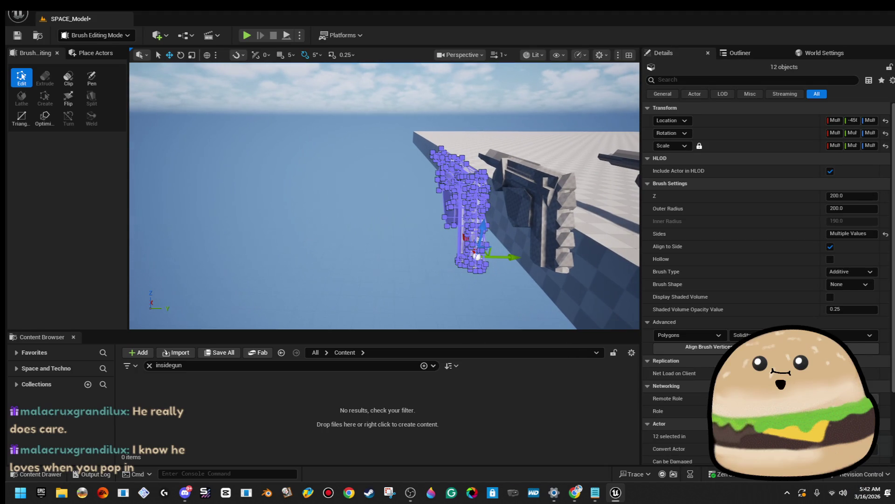
left_click(319, 241)
mouse_move(267, 198)
left_mouse_down()
mouse_move(307, 198)
mouse_move(345, 181)
left_mouse_up()
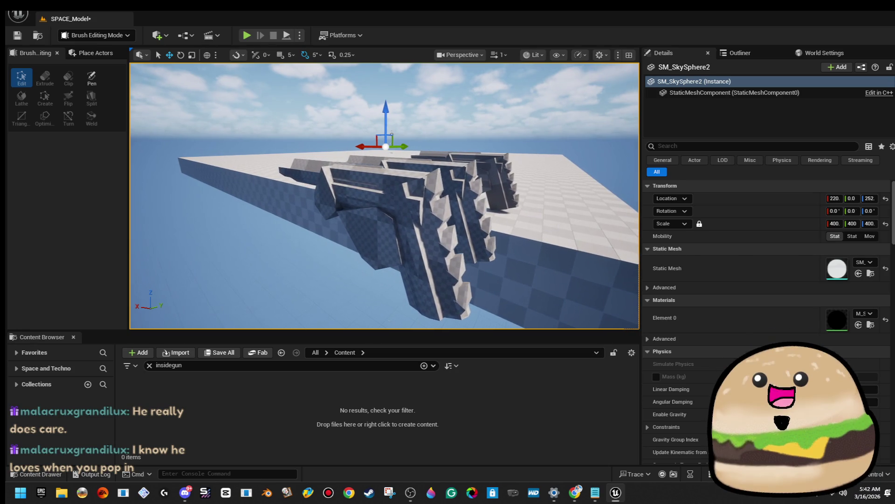
left_click(460, 300)
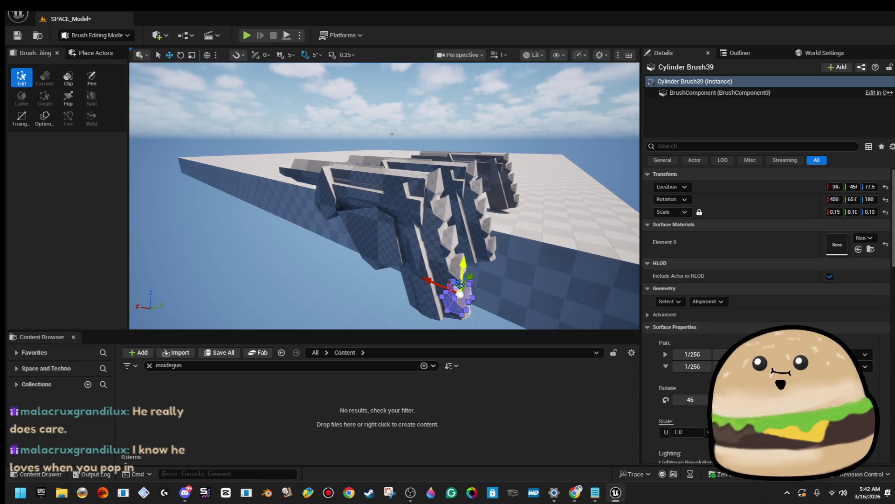
Select the grip brushes and give them the blue ship door material.
left_click(455, 269, "ctrl")
left_click(447, 220, "ctrl")
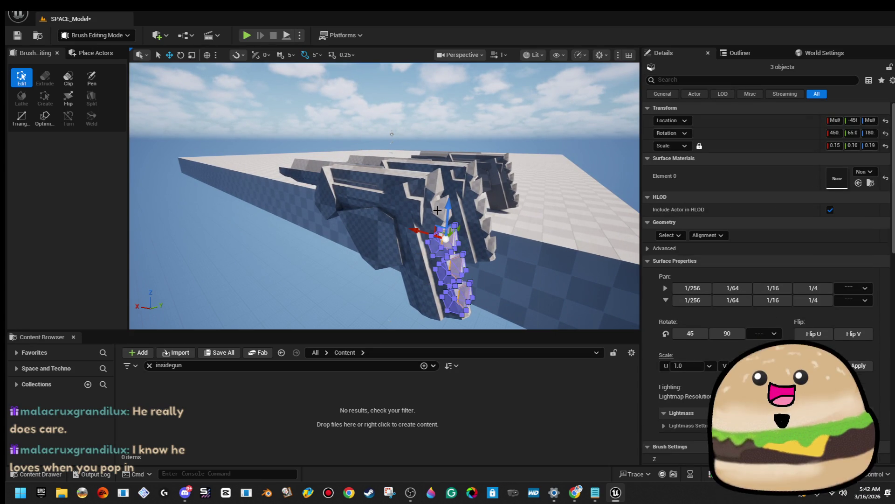
left_click(440, 198, "ctrl")
left_click(437, 182, "ctrl")
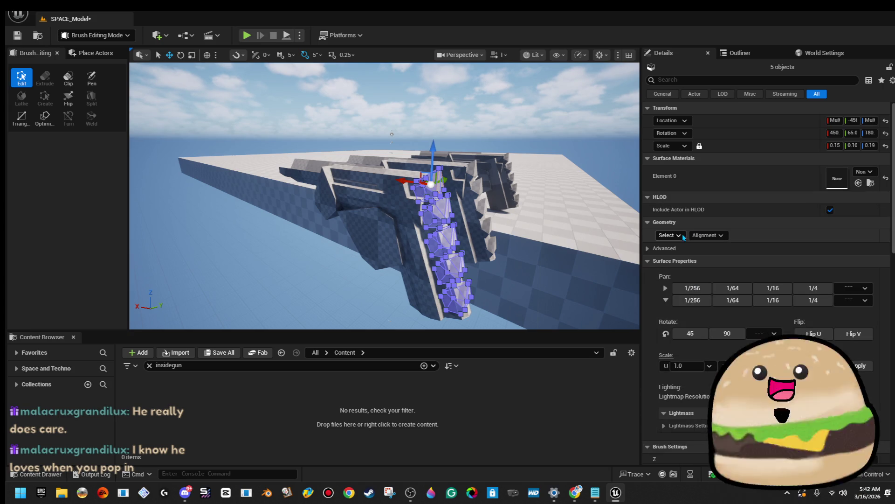
left_click(679, 237)
left_click(720, 264)
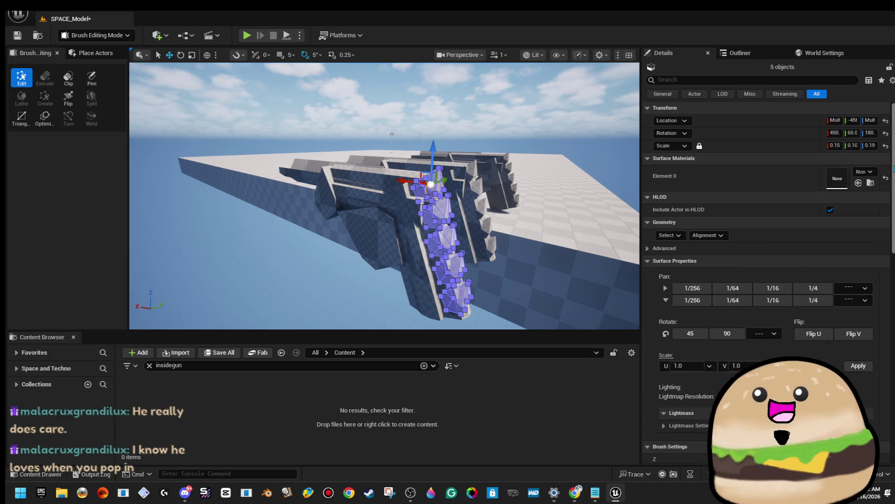
left_click(866, 176)
type("ship")
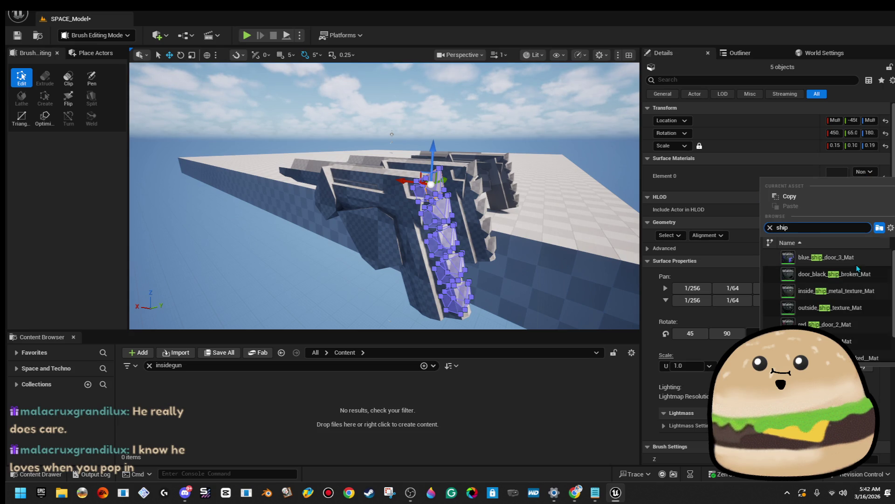
left_click(847, 258)
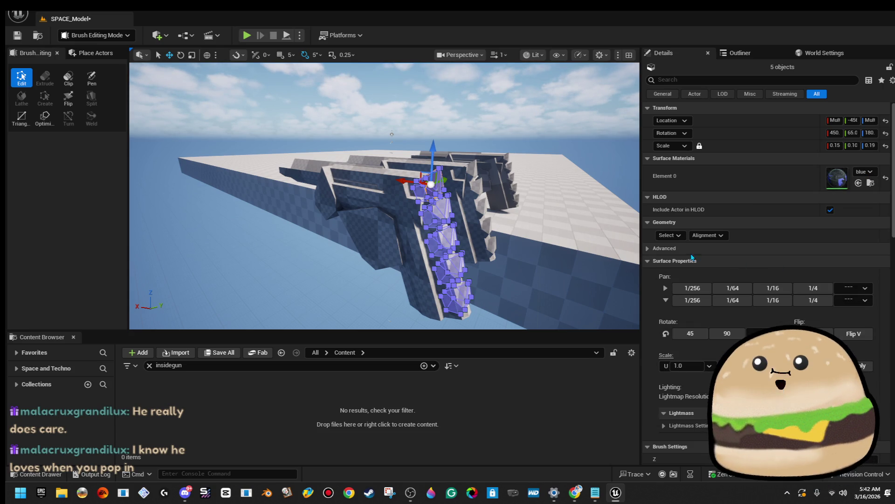
Swap the grip brushes' material for a blue book material.
left_click(671, 235)
left_click(864, 172)
left_click(864, 172)
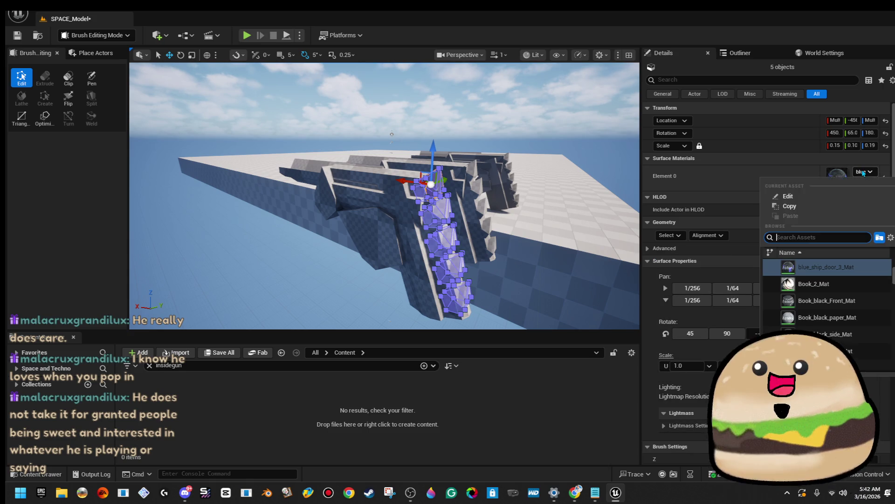
type("blue")
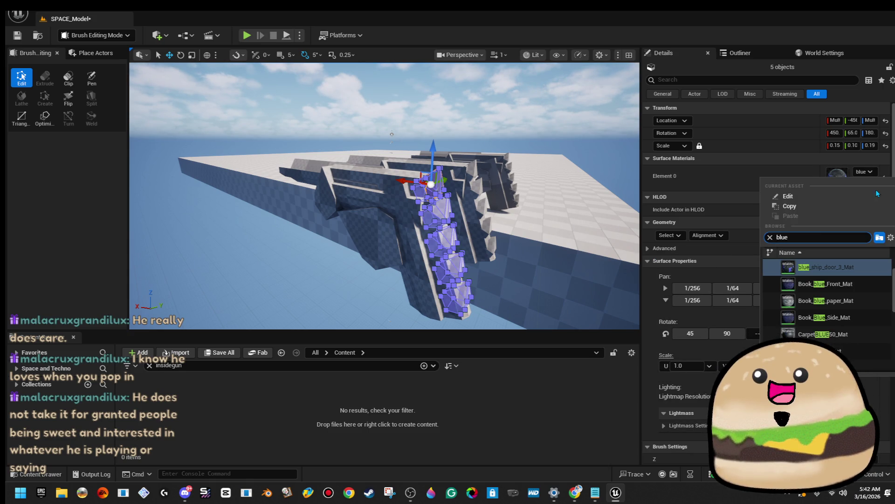
left_click(844, 288)
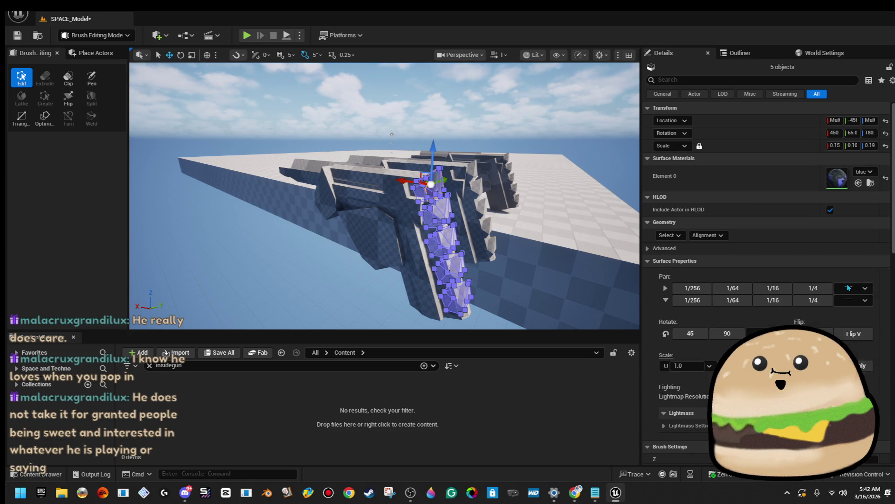
Select the five crystal brushes up the grip and apply Align Surface Fit to their surfaces.
left_click(357, 280)
scroll(382, 261, "up", 5)
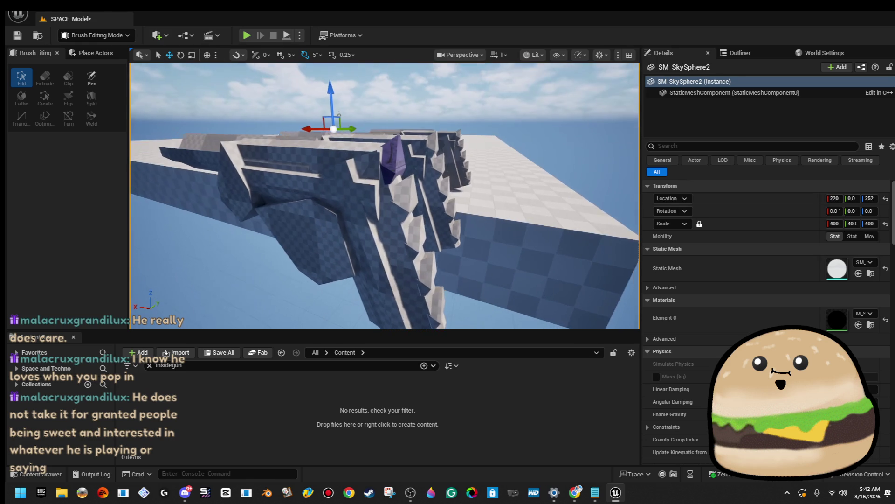
left_click(442, 309)
left_click(424, 271, "ctrl")
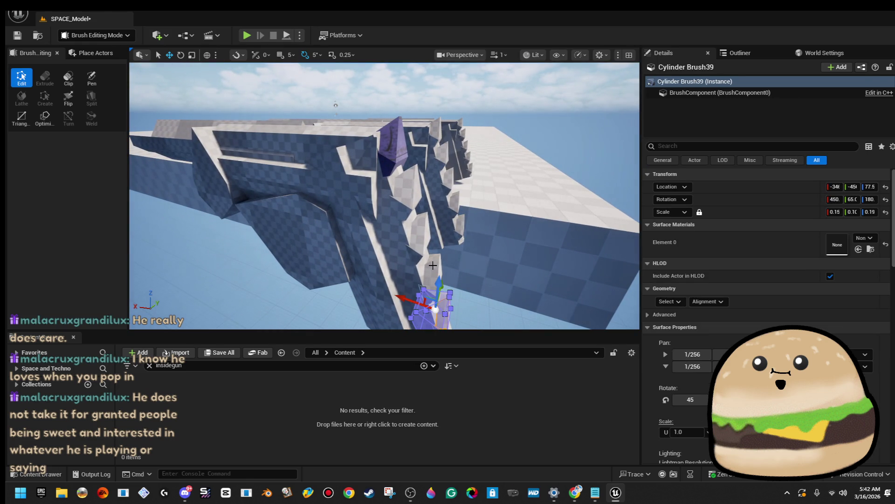
left_click(433, 266, "ctrl")
left_click(407, 189, "ctrl")
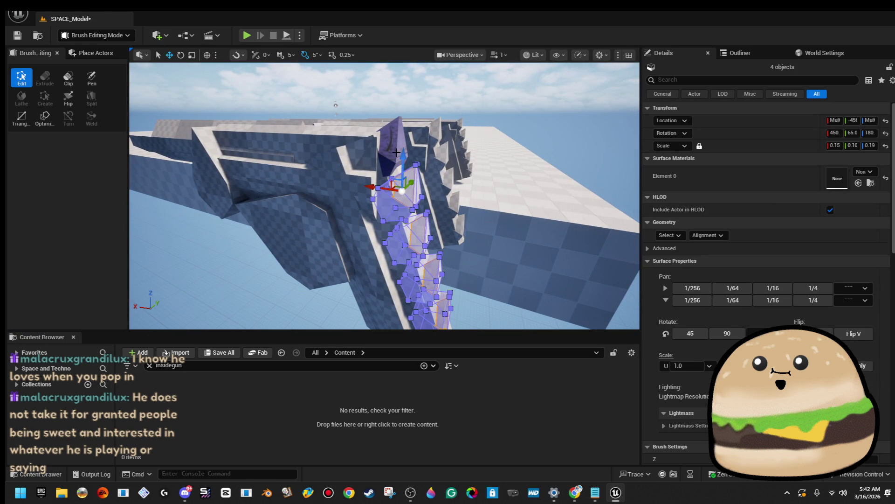
left_click(389, 140, "ctrl")
left_click(669, 221)
left_click(686, 251)
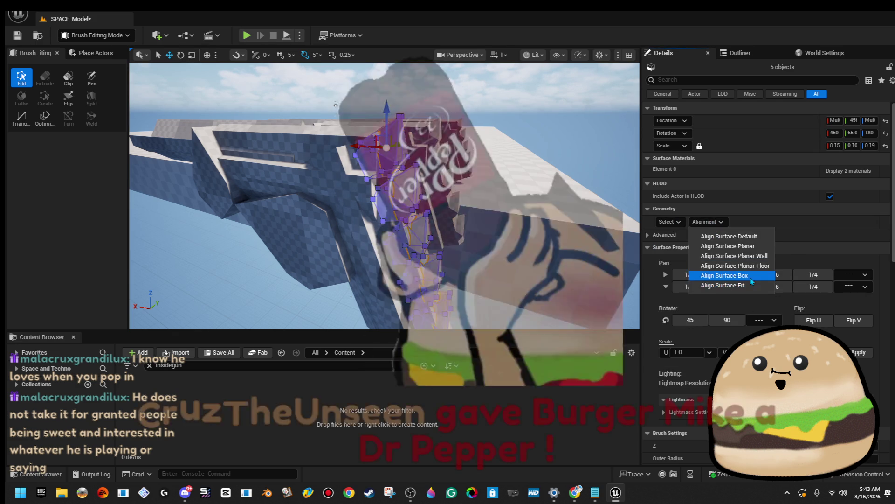
left_click(748, 286)
Assign a blue material to the crystal brushes' empty material slot.
left_click(861, 171)
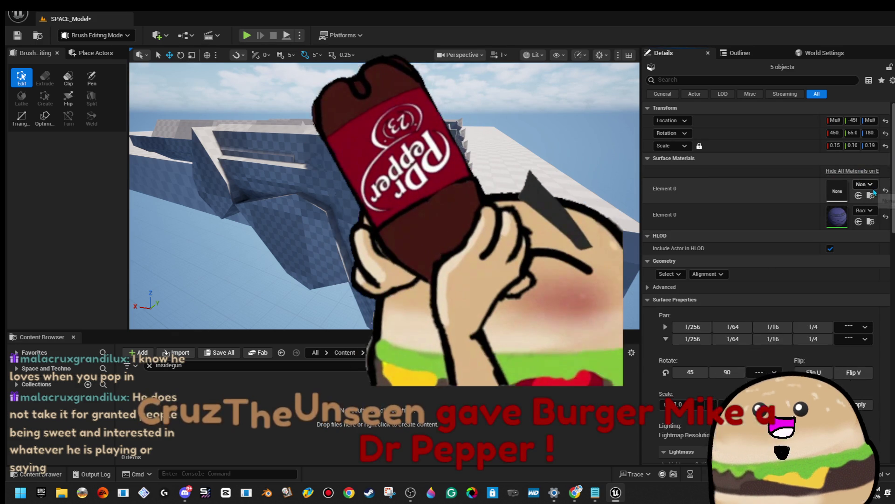
left_click(870, 185)
type("blue")
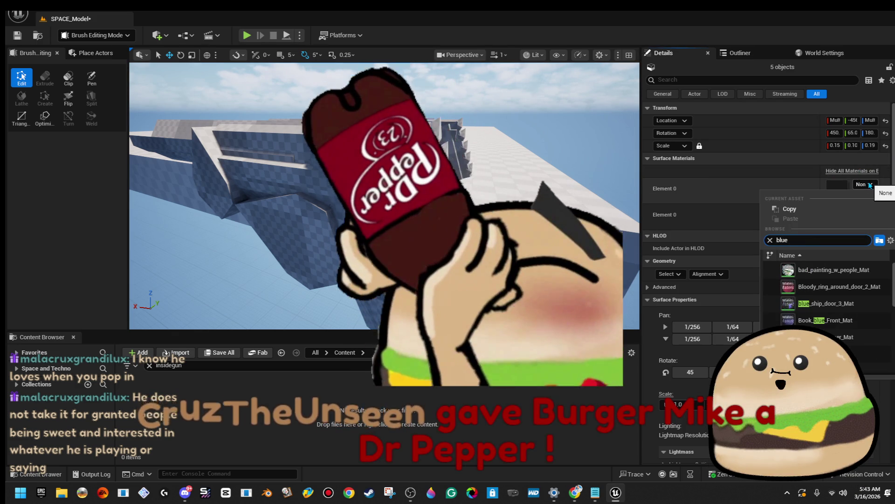
left_click(850, 354)
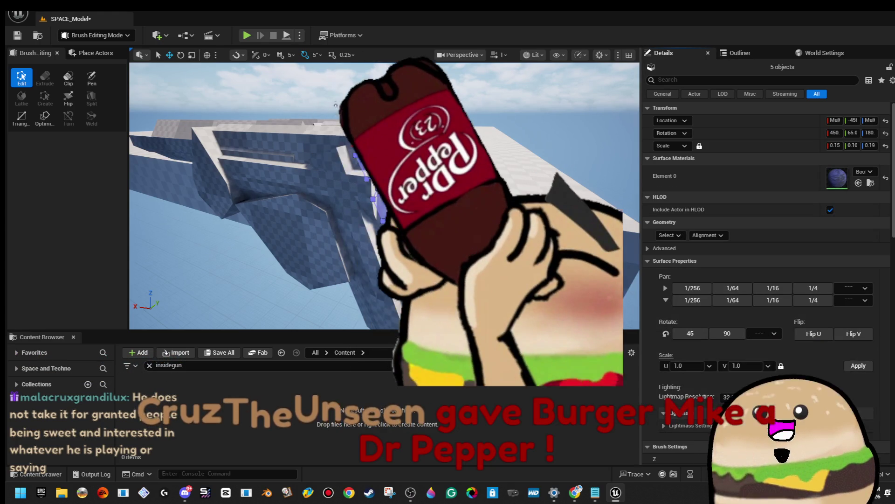
left_click(475, 166)
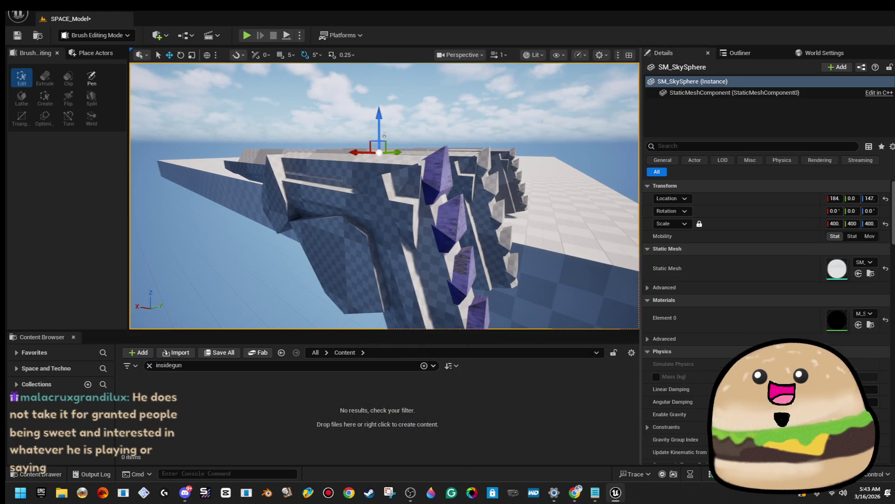
Select and inspect several cylinder brushes on the gun, then clear the selection.
left_click(363, 198)
left_click(337, 173, "ctrl")
mouse_move(337, 172)
left_mouse_down()
mouse_move(285, 192)
mouse_move(269, 169)
left_mouse_up()
left_click(285, 191, "ctrl")
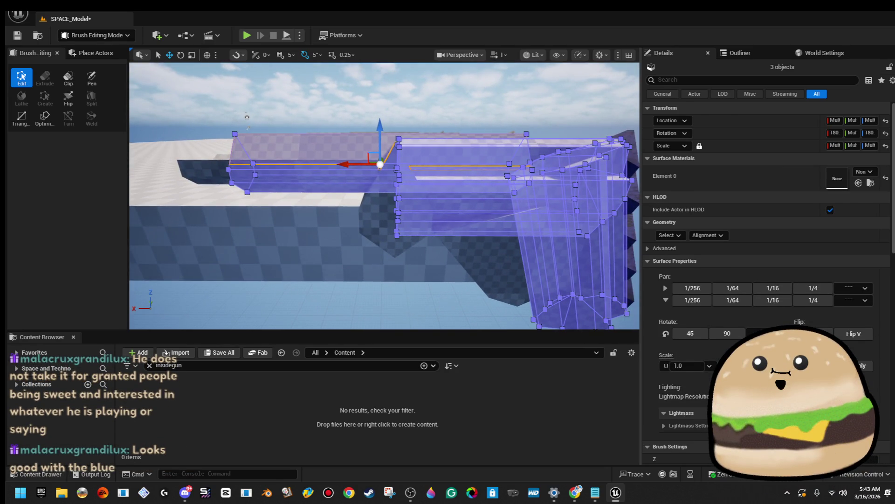
left_click(389, 192)
left_click(475, 203, "ctrl")
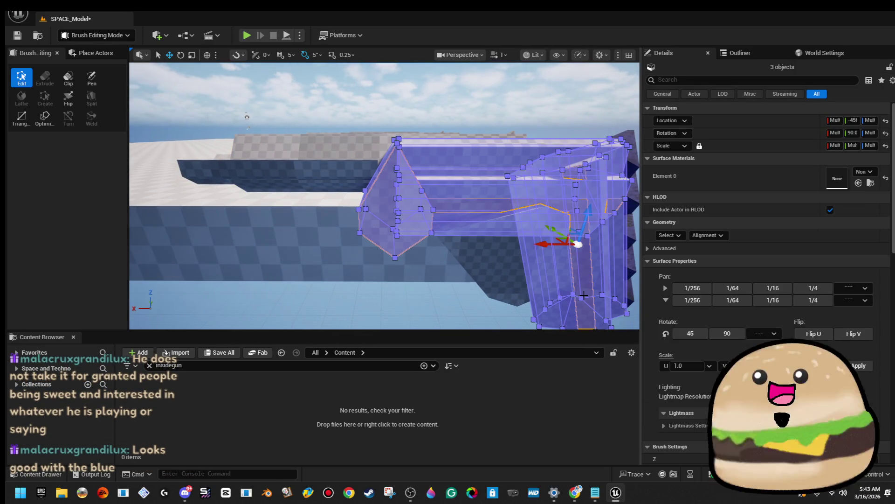
left_click_drag(583, 295, 522, 252)
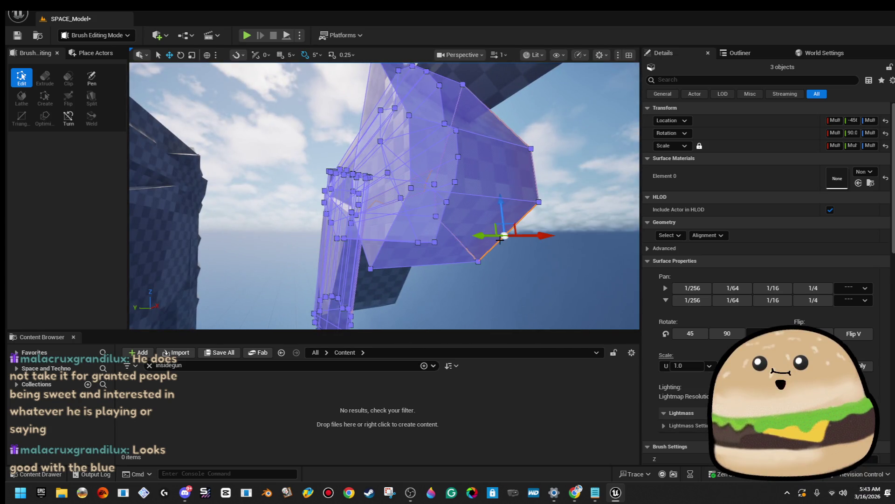
left_click(523, 252)
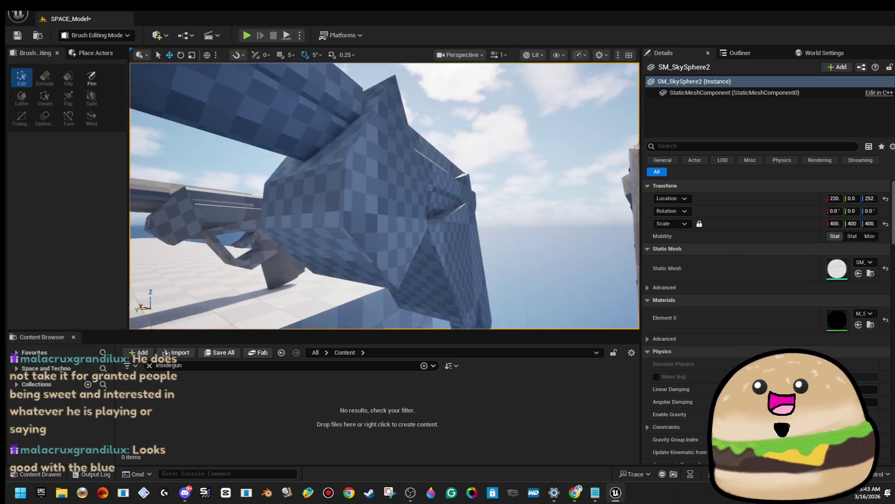
Shift a cylinder brush and the blue brush 40 units along Y.
mouse_move(327, 209)
left_mouse_down()
mouse_move(278, 226)
mouse_move(269, 198)
mouse_move(332, 266)
mouse_move(204, 256)
left_mouse_up()
left_click(278, 226)
left_click(332, 265, "ctrl")
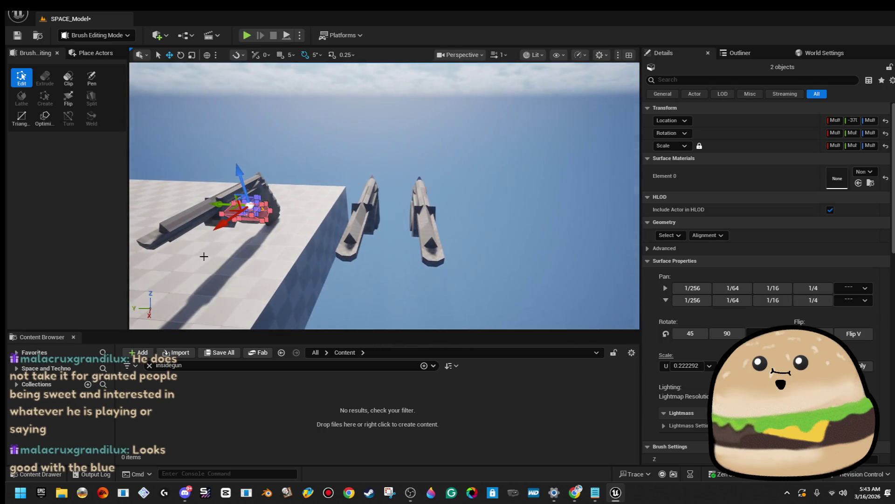
left_click_drag(215, 202, 292, 209)
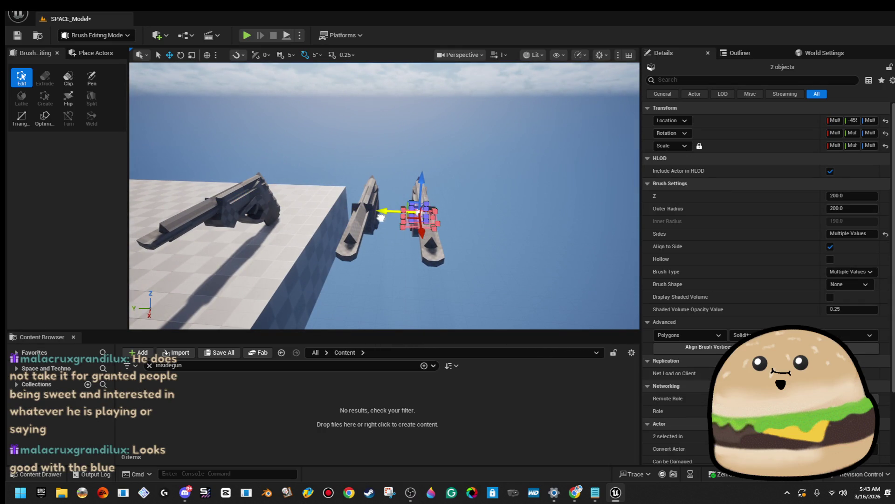
View the gun side-on and select the hexagonal Cylinder Brush32 near the grip.
left_click_drag(338, 179, 289, 177)
left_click_drag(416, 178, 416, 178)
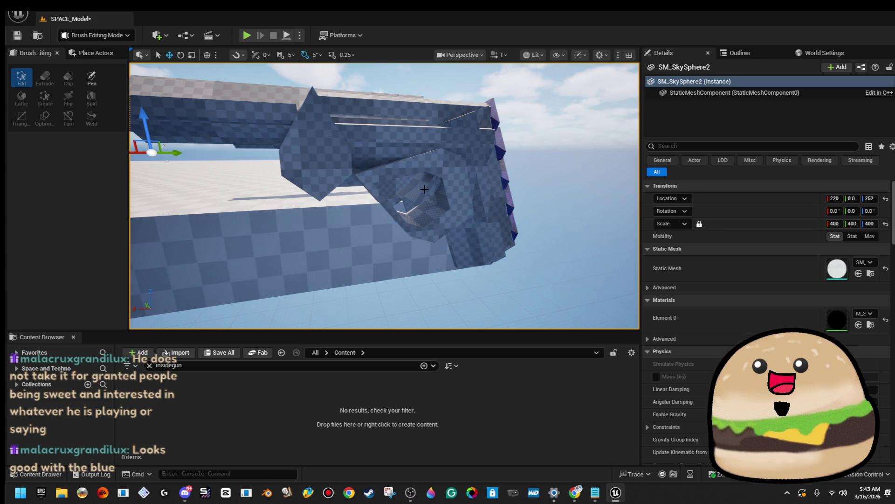
left_click_drag(290, 177, 289, 177)
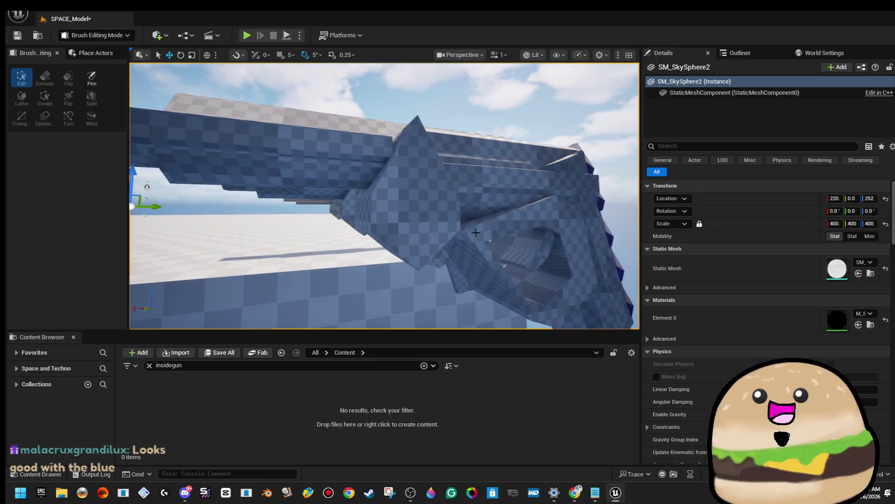
left_click(410, 200)
mouse_move(410, 200)
left_mouse_down()
mouse_move(362, 222)
mouse_move(374, 226)
mouse_move(398, 212)
left_mouse_up()
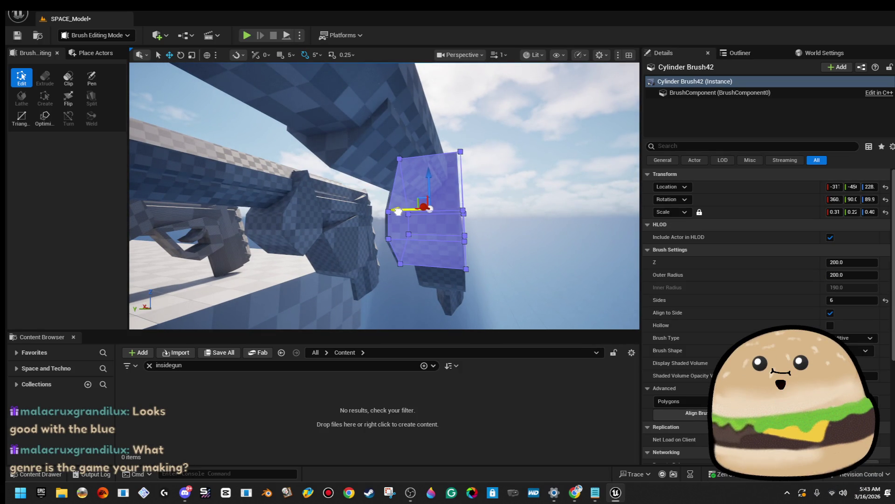
Scale the small hexagonal brush down, making it thinner along X.
key("r")
left_click_drag(460, 201, 382, 205)
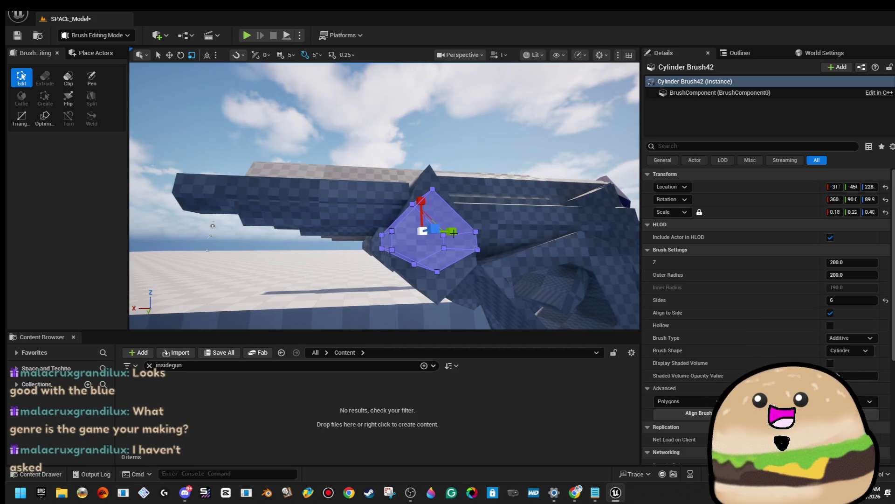
left_click_drag(280, 219, 236, 226)
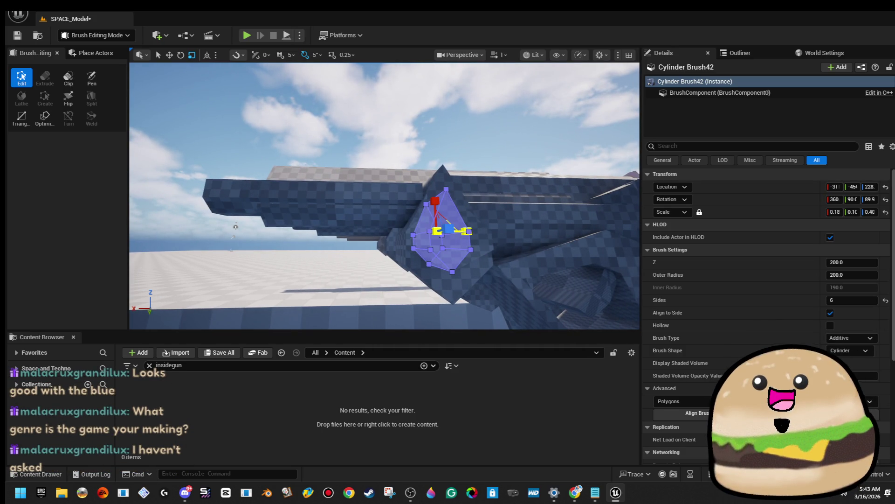
key("f")
mouse_move(373, 177)
left_mouse_down()
mouse_move(374, 196)
mouse_move(405, 206)
mouse_move(392, 207)
left_mouse_up()
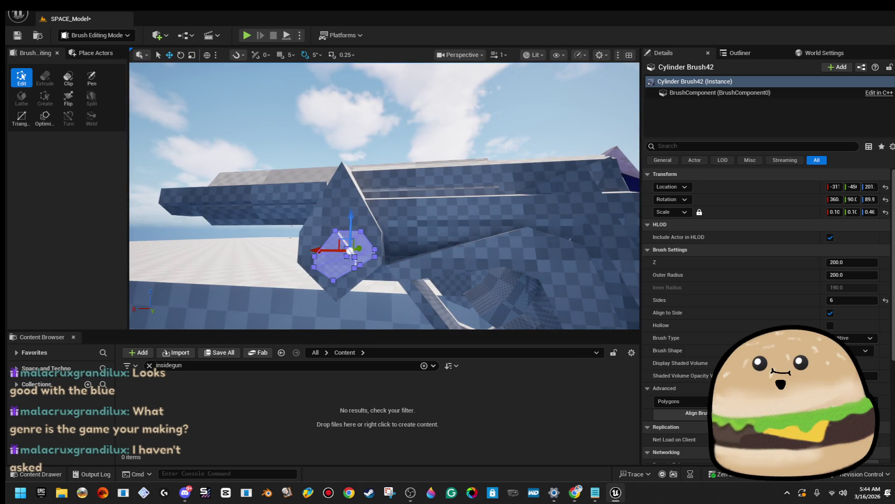
left_click(392, 116)
mouse_move(392, 116)
left_mouse_down()
mouse_move(373, 107)
mouse_move(425, 172)
left_mouse_up()
Select all faces of the hexagonal brush and apply the dark green material.
left_click(378, 191)
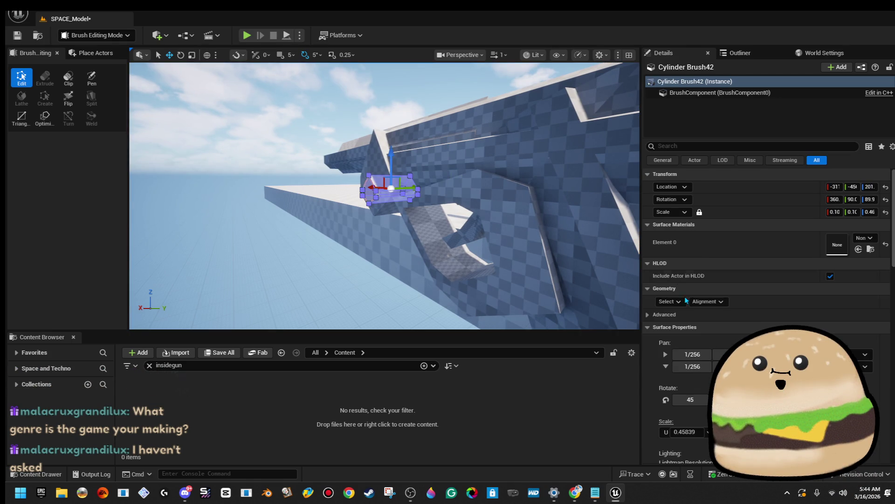
left_click(671, 302)
left_click(683, 331)
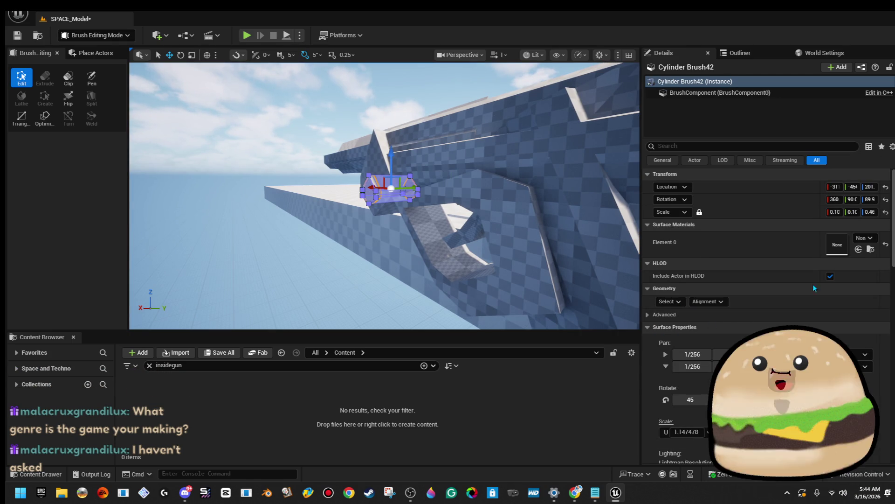
left_click(866, 238)
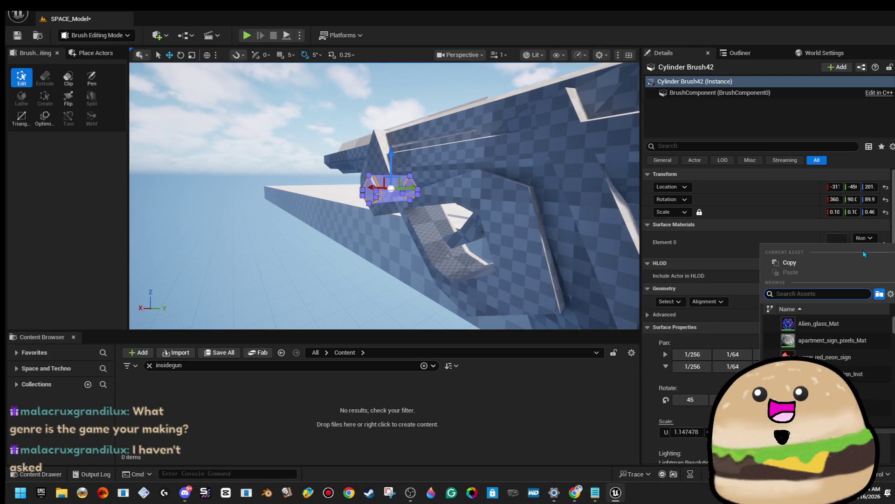
type("green")
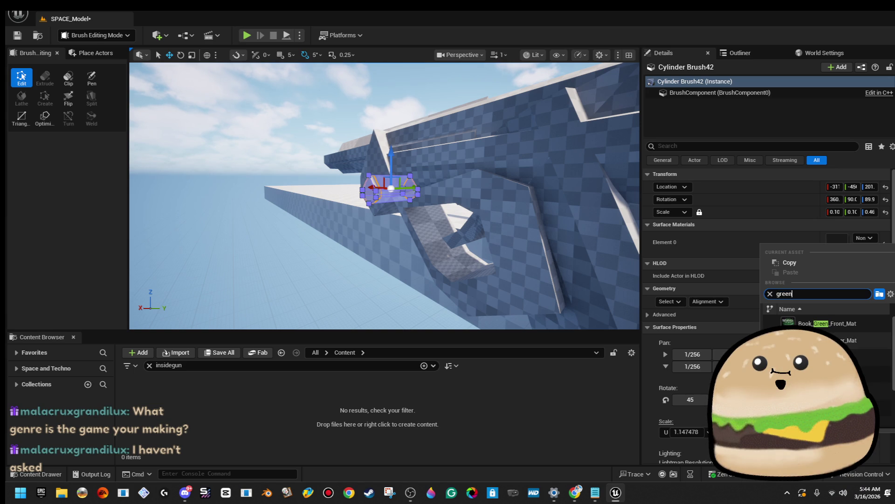
left_click(825, 391)
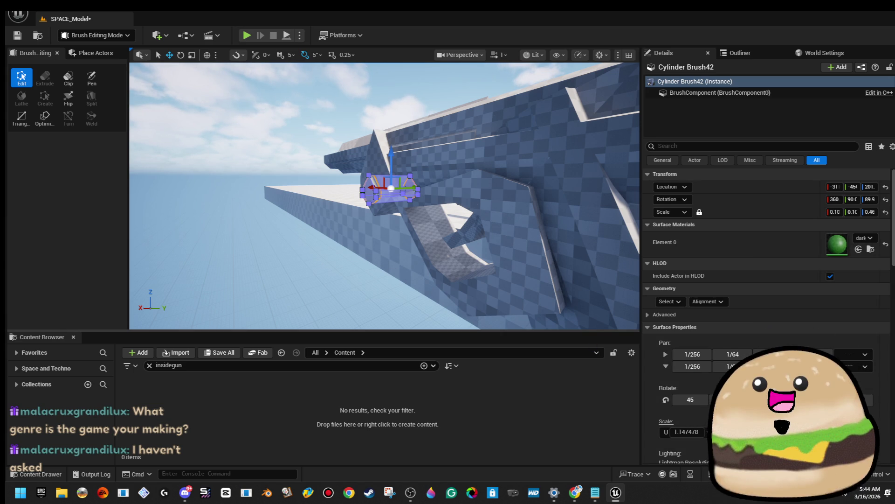
left_click(233, 279)
Give all faces of three gun body brushes the sticky_note_yellow_Mat material.
left_click_drag(408, 174, 408, 174)
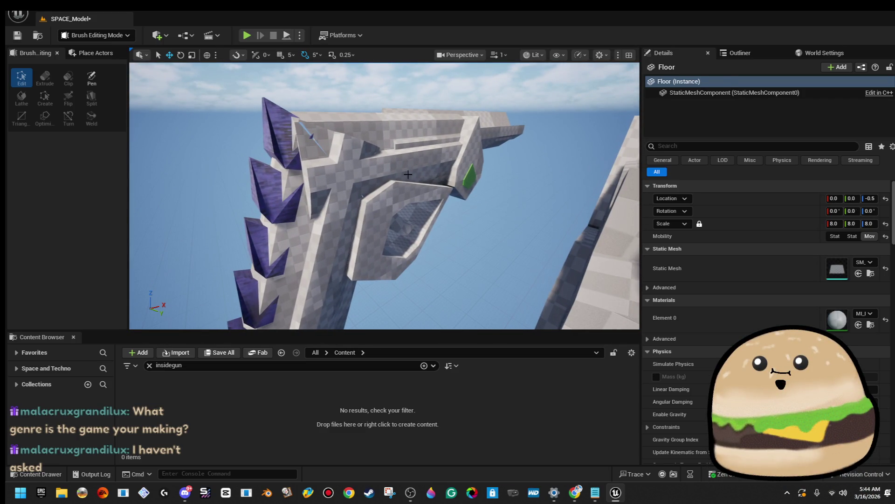
left_click(408, 174)
left_click(346, 294, "ctrl")
left_click_drag(370, 310, 370, 309)
left_click_drag(455, 217, 455, 217)
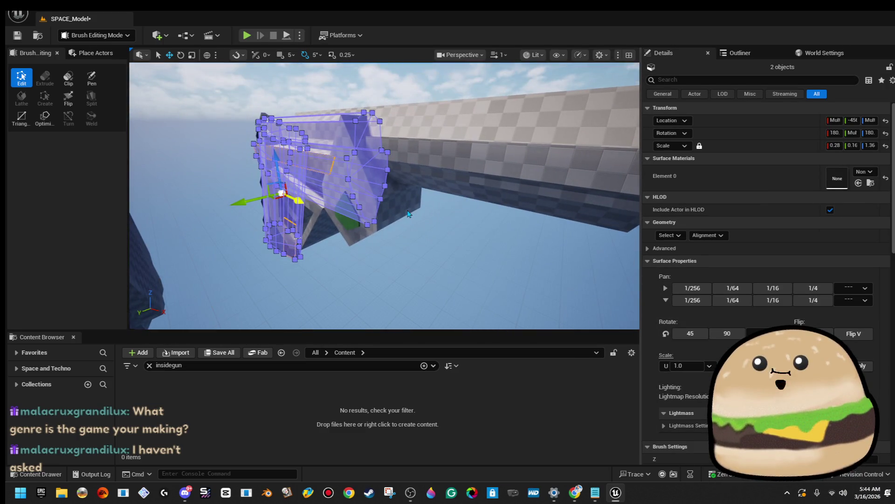
left_click(407, 209, "ctrl")
left_click(670, 235)
left_click(704, 264)
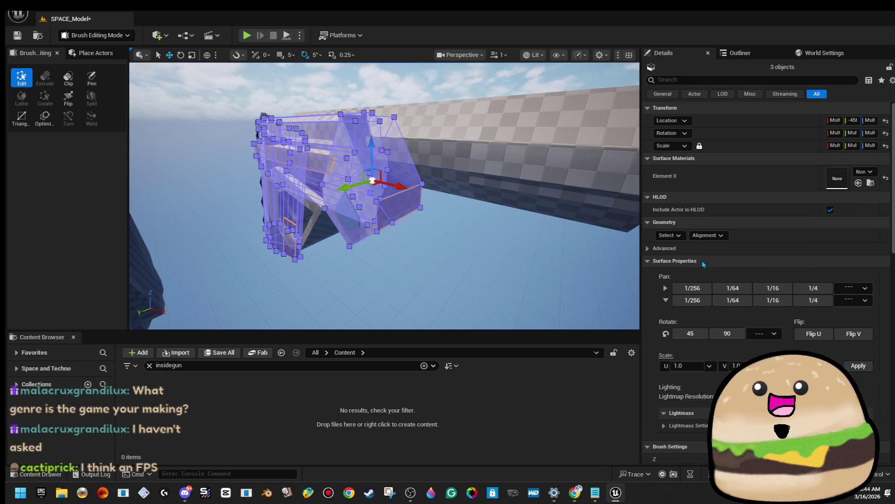
left_click(858, 174)
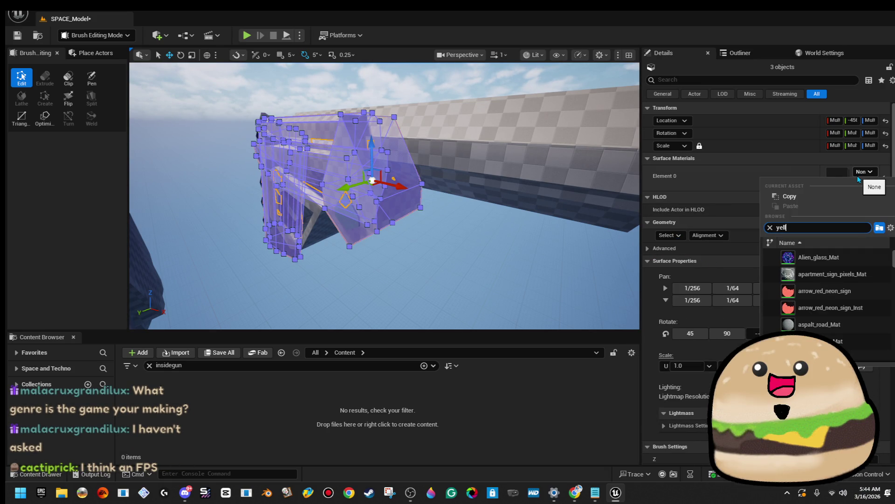
left_click(876, 272)
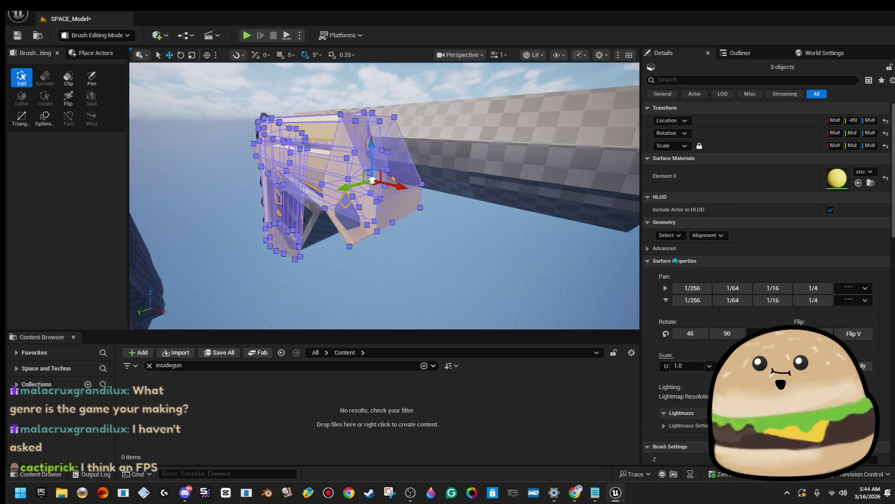
left_click(541, 232)
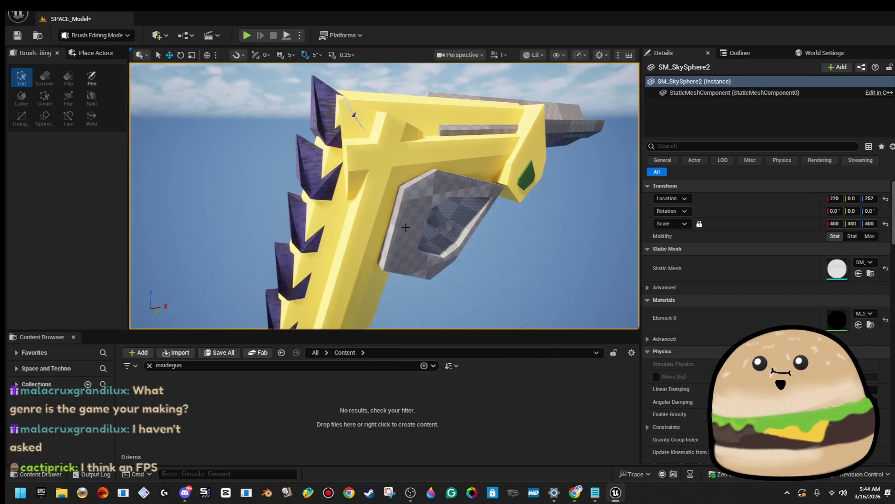
Focus on the grip brush, then narrow the selection to just the barrel brush.
left_click(421, 227)
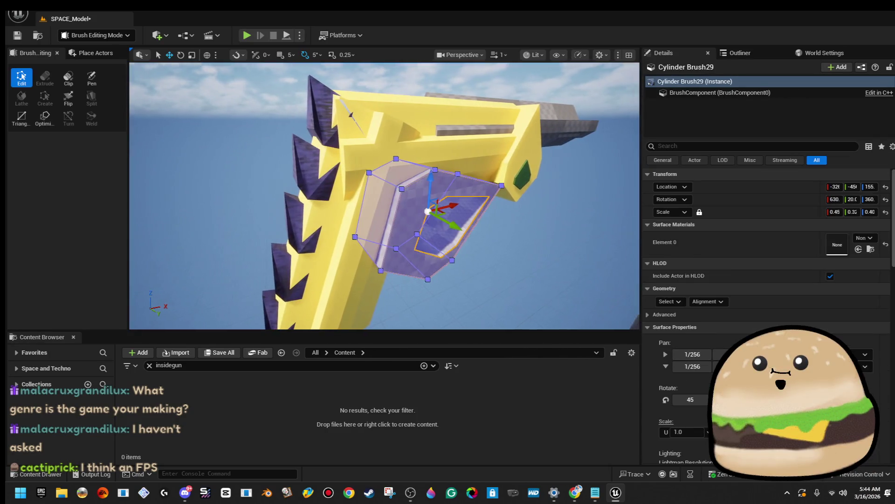
key("f")
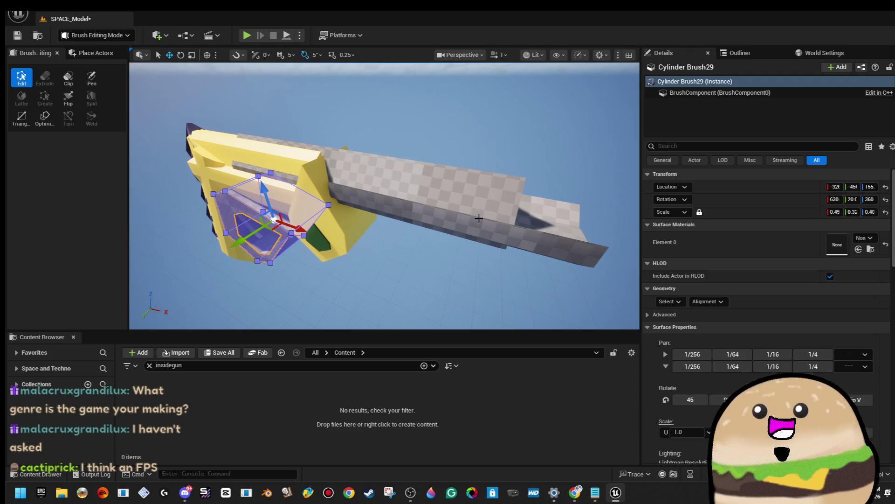
left_click(480, 218, "ctrl")
left_click(403, 166, "ctrl")
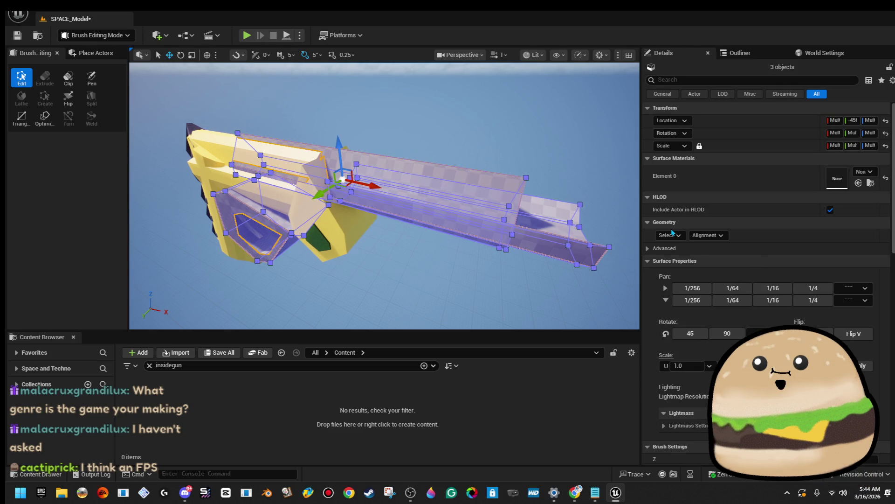
left_click(609, 212)
left_click(547, 218)
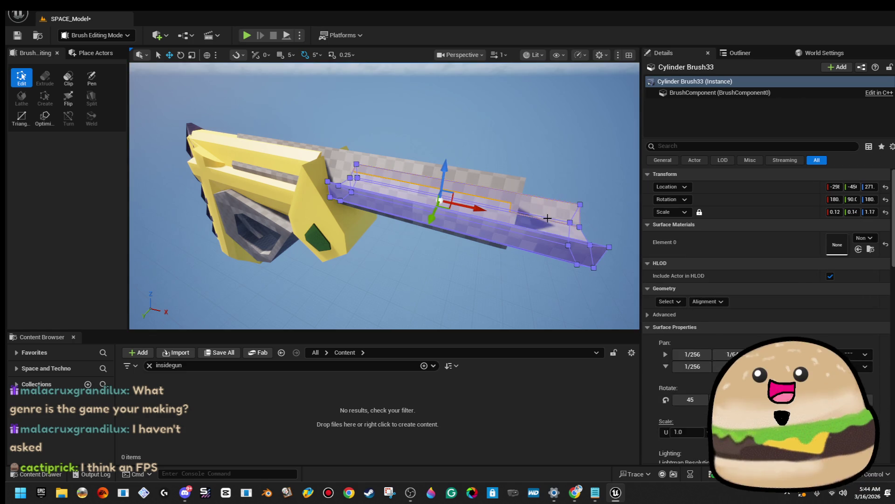
Select the barrel's faces and apply the orange material found by searching 'ogange'.
left_click(682, 302)
left_click(701, 330)
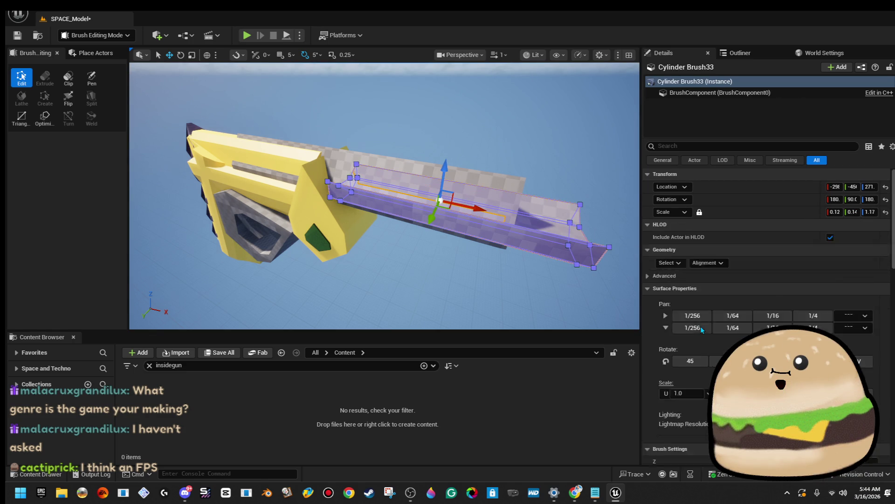
left_click(675, 302)
left_click(702, 329)
left_click(869, 238)
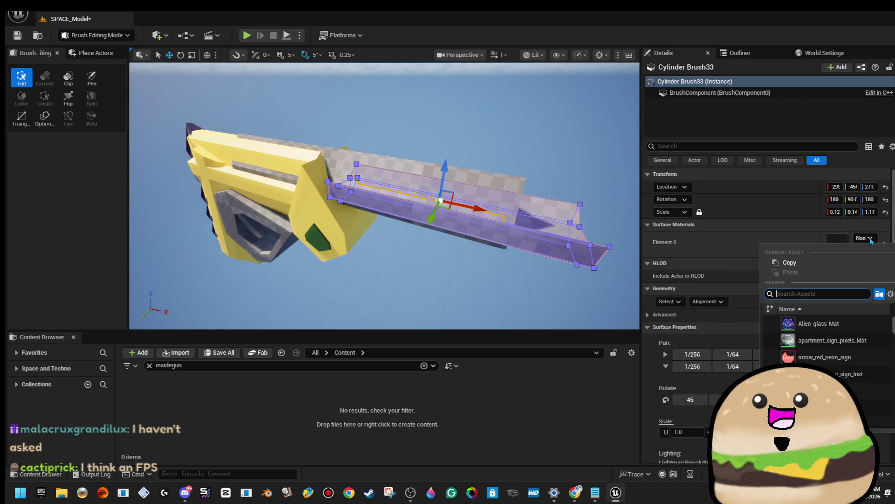
type("og")
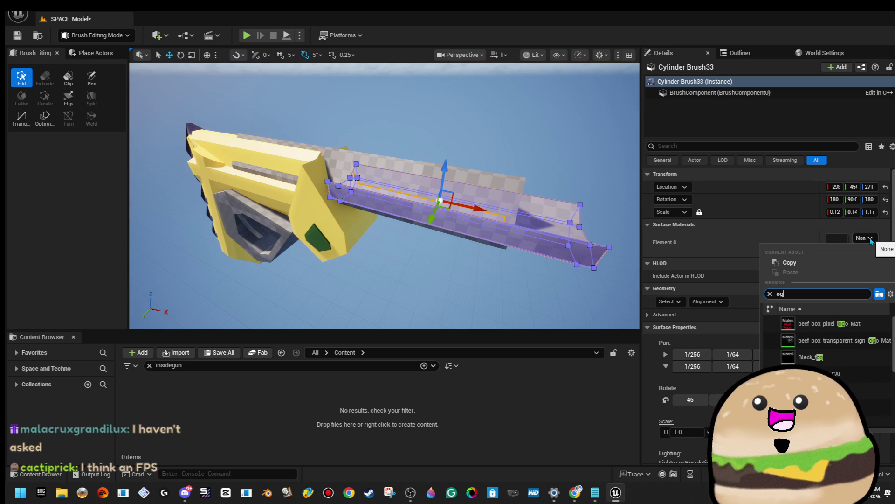
type("ange")
left_click(837, 340)
left_click(837, 340)
Select another gun brush together with the grey triangular brush.
left_click_drag(515, 259, 494, 205)
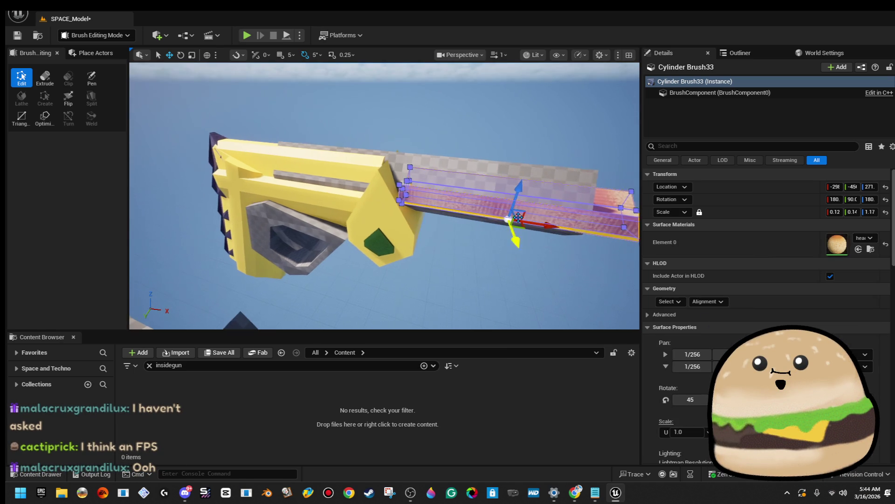
left_click(494, 181)
left_click(331, 236, "ctrl")
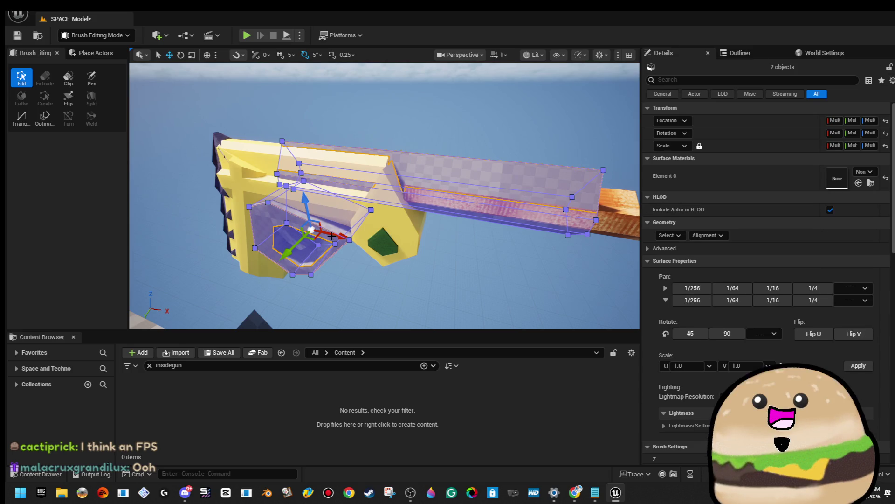
Select all faces of the two chosen brushes and apply the red material.
left_click(670, 235)
left_click(690, 263)
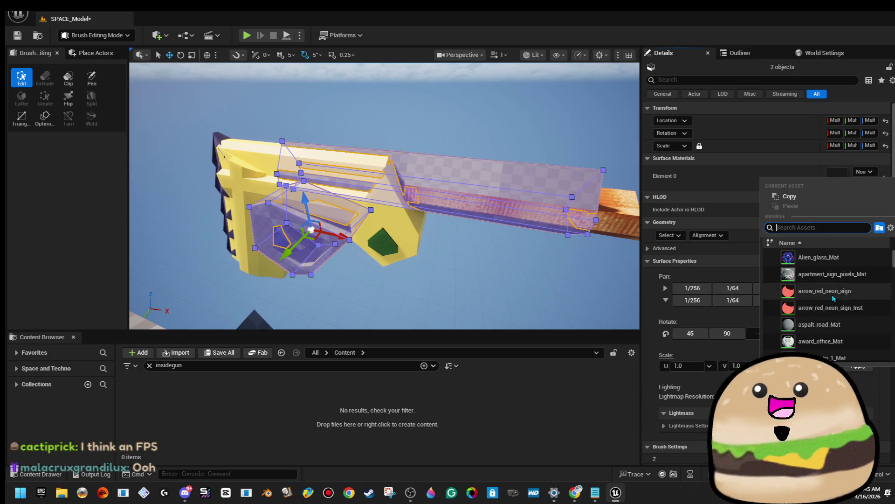
scroll(835, 309, "down", 10)
scroll(836, 313, "down", 5)
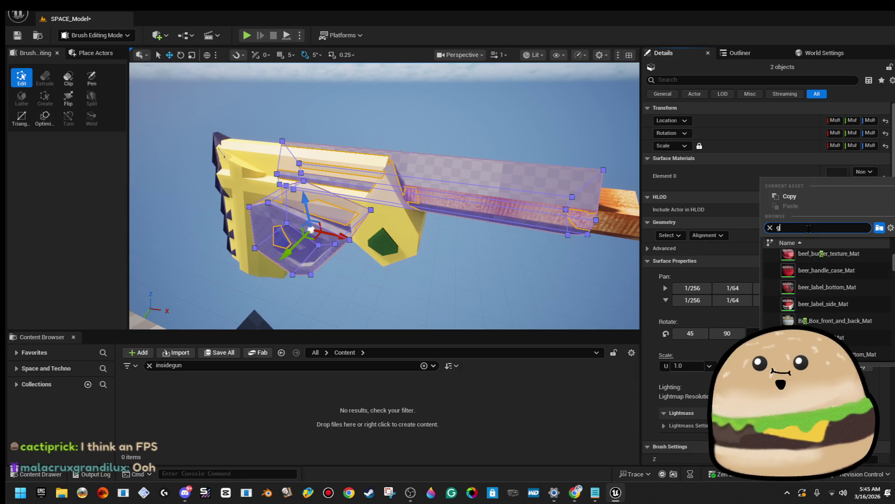
type("ed")
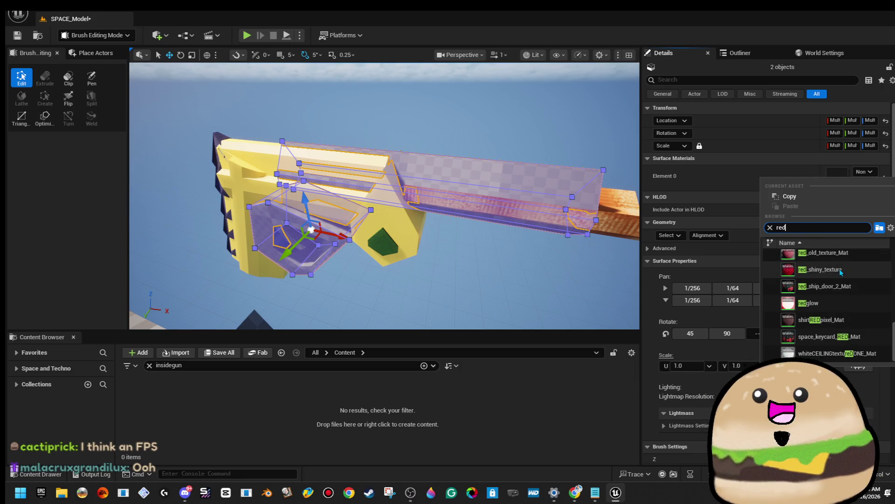
key("Return")
left_click(475, 246)
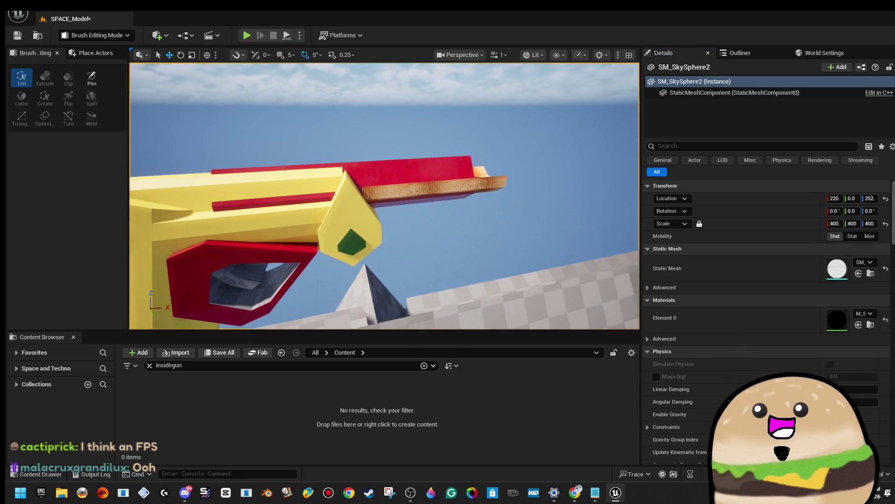
Select the hexagonal grip brush's faces and apply the red material searched as 'red g'.
left_click_drag(474, 247, 476, 249)
left_click(466, 233)
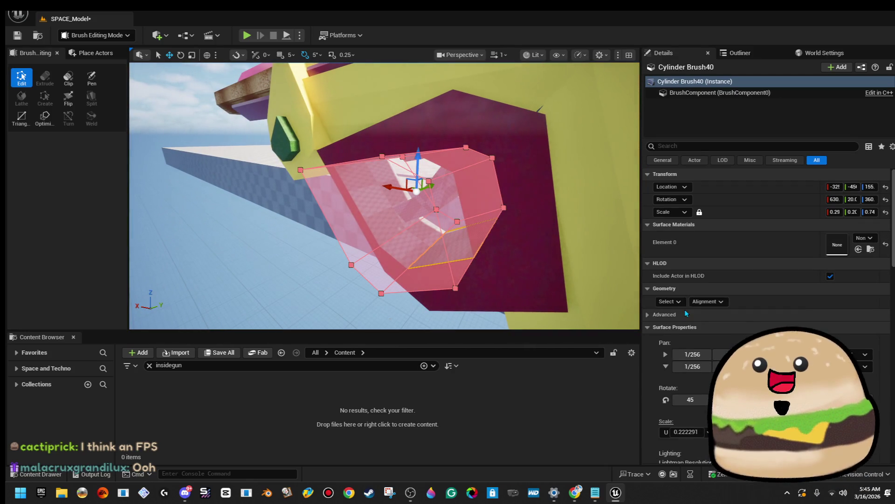
left_click(670, 302)
left_click(690, 329)
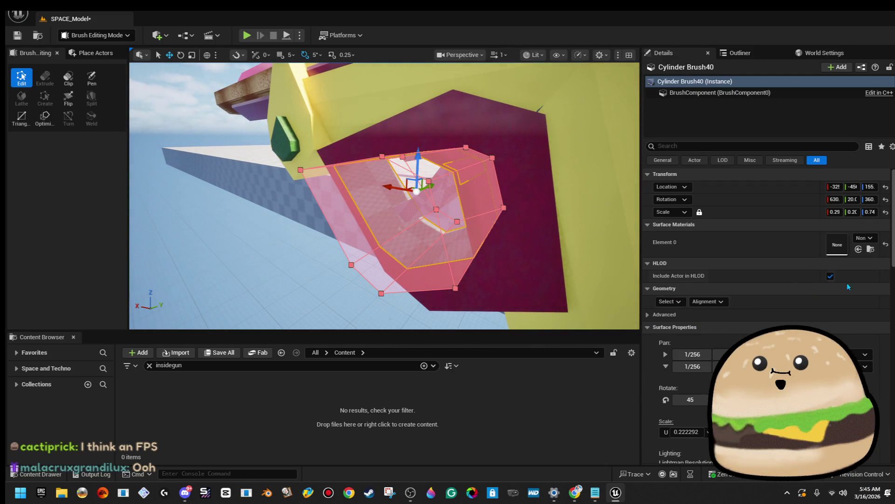
left_click(865, 238)
type("red")
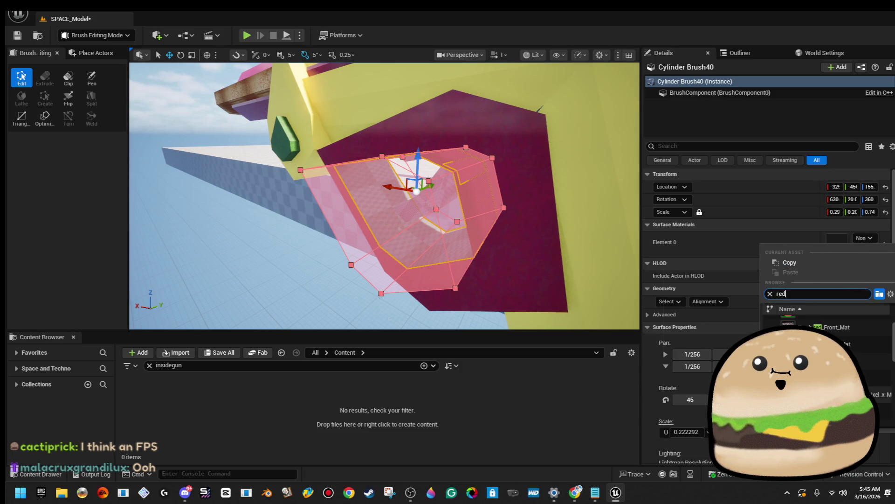
type(" g")
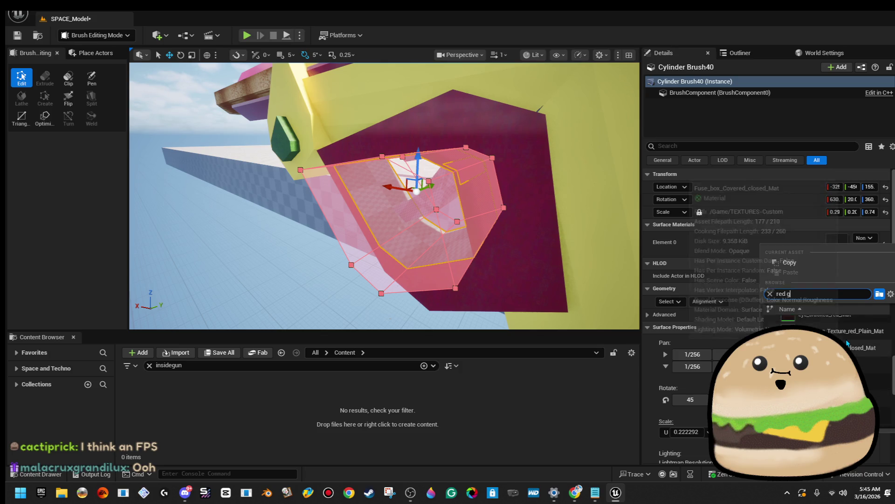
left_click(862, 364)
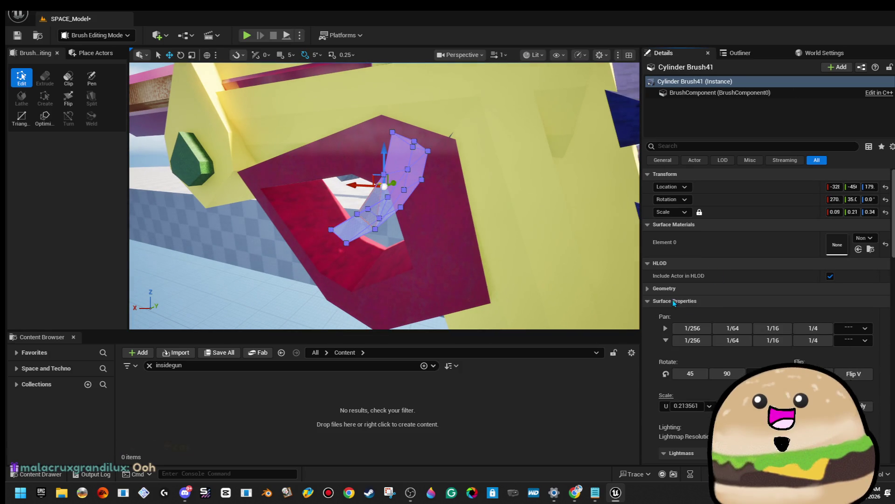
Select all faces of the angled inner brush and apply the Wall white material.
left_click(670, 302)
left_click(692, 330)
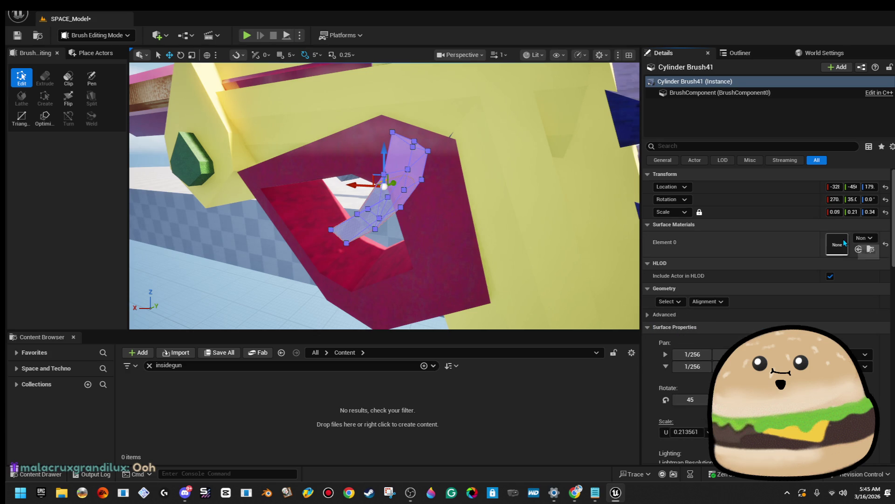
left_click(865, 237)
scroll(817, 368, "down", 3)
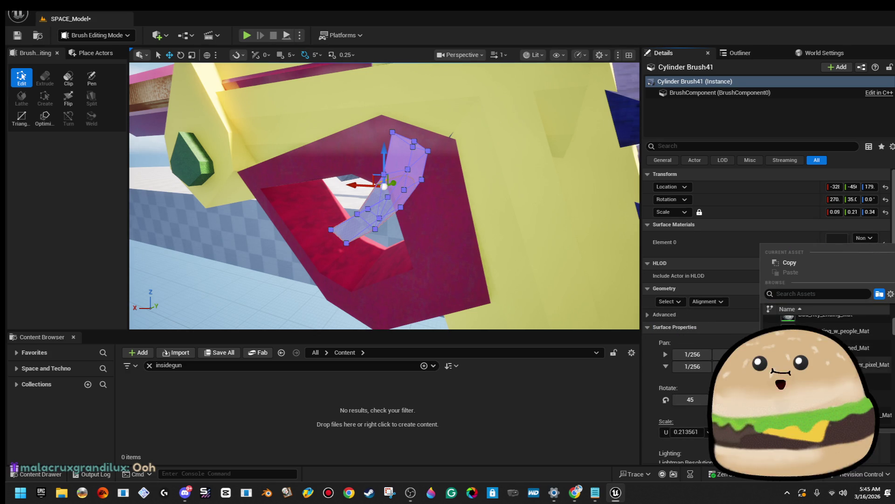
scroll(826, 354, "down", 2)
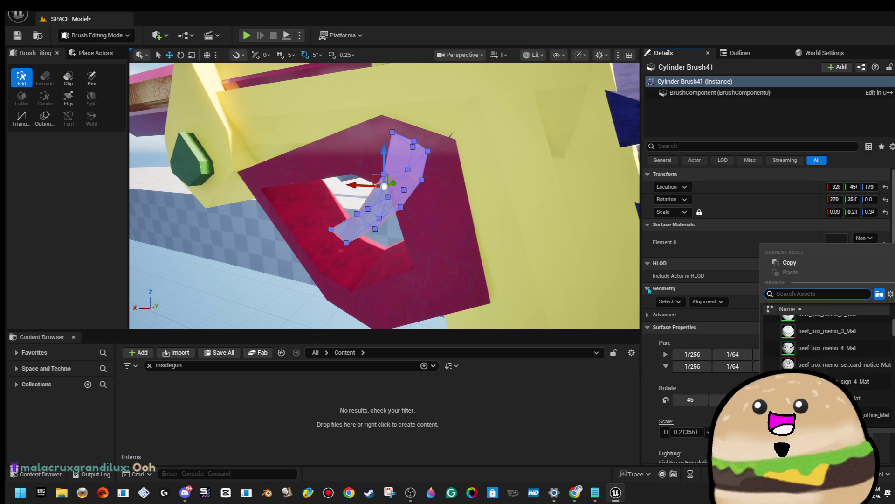
type("wallw")
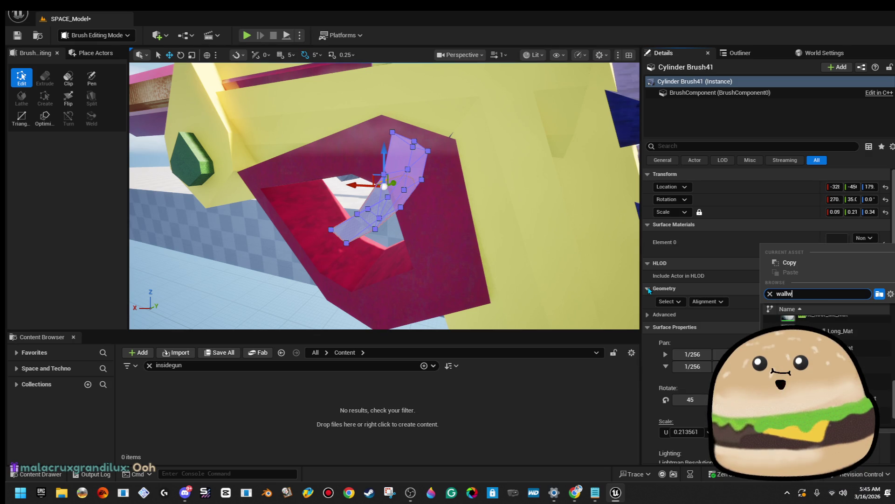
left_click(865, 348)
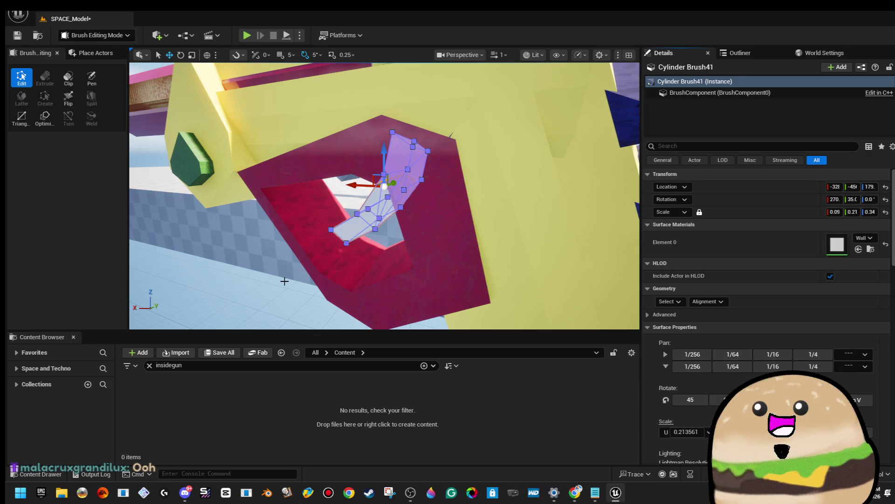
left_click(284, 281)
Save the SPACE_Model level and narrow the selection to the 14 gun brushes.
mouse_move(385, 195)
left_mouse_down()
mouse_move(326, 214)
mouse_move(373, 234)
left_mouse_up()
left_click_drag(280, 298, 280, 281)
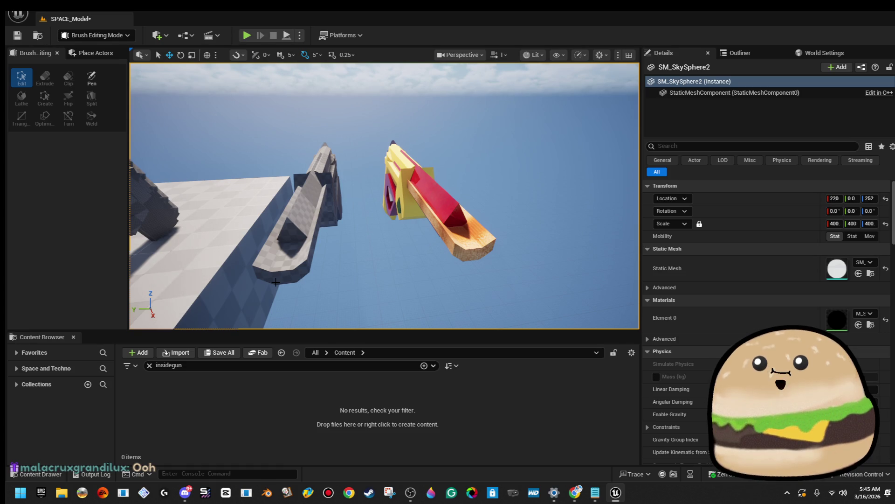
left_click_drag(275, 282, 279, 274)
left_click(17, 35)
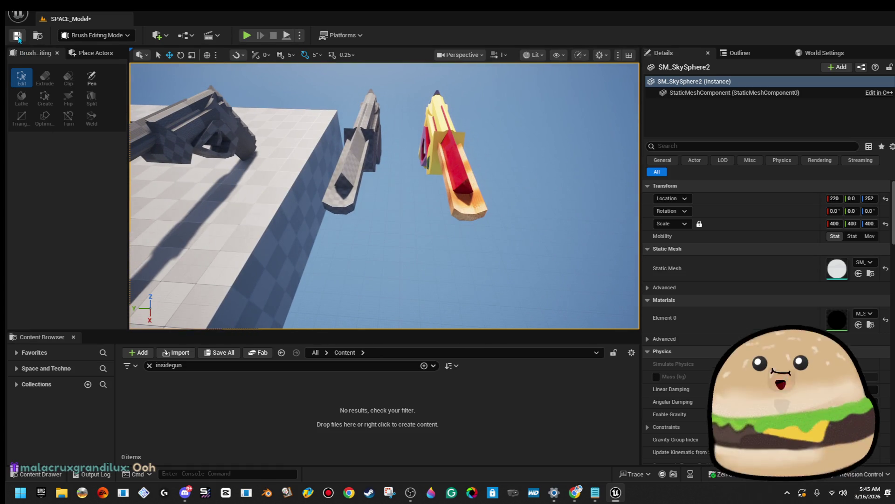
mouse_move(419, 155)
left_mouse_down()
mouse_move(499, 279)
mouse_move(496, 268)
mouse_move(514, 254)
left_mouse_up()
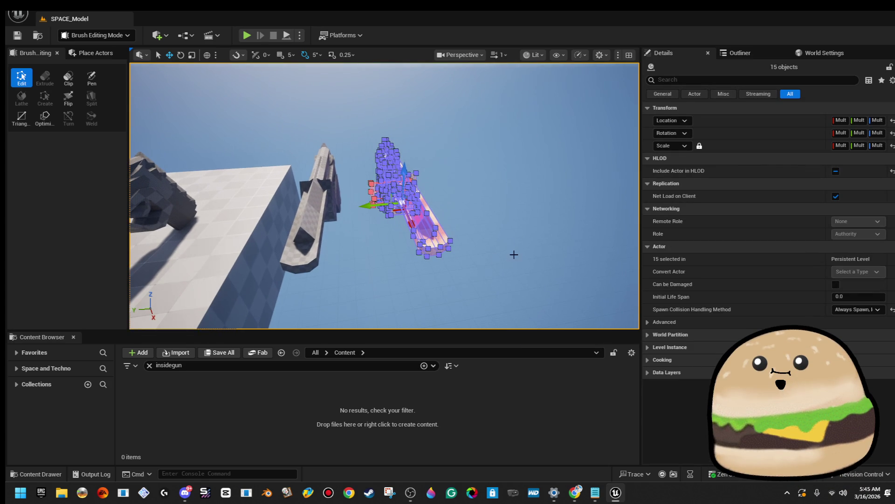
left_click(369, 225, "ctrl")
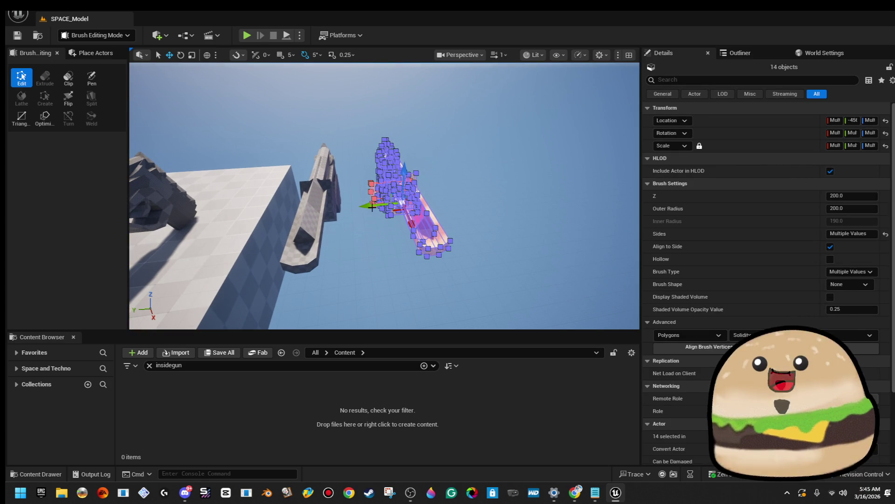
Fly the view around the gun and restore the 14-brush selection with Ctrl+Z.
left_click(467, 234)
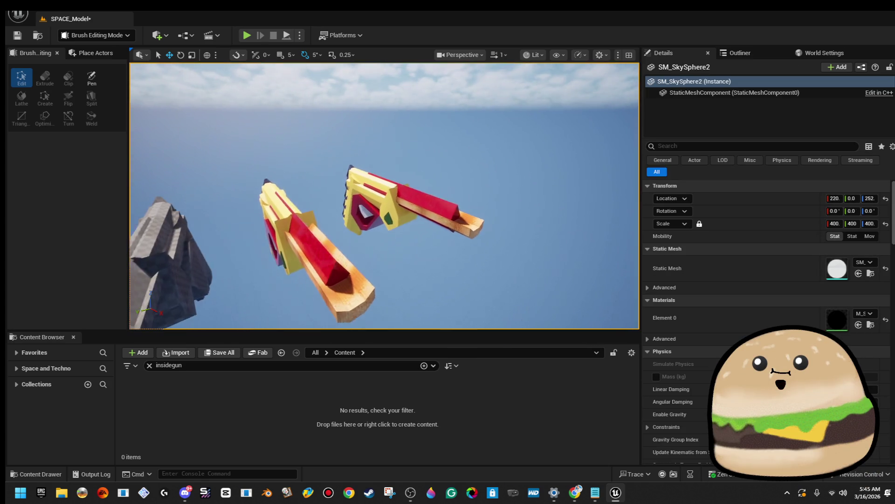
key("s")
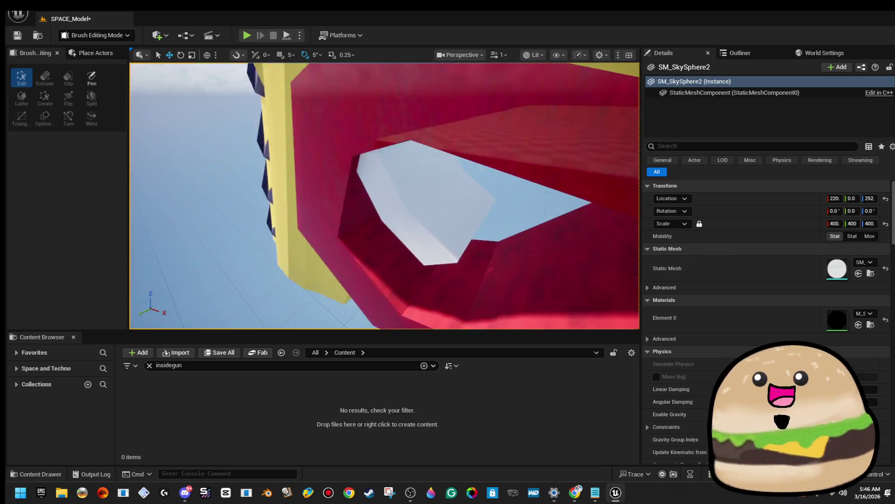
key("s")
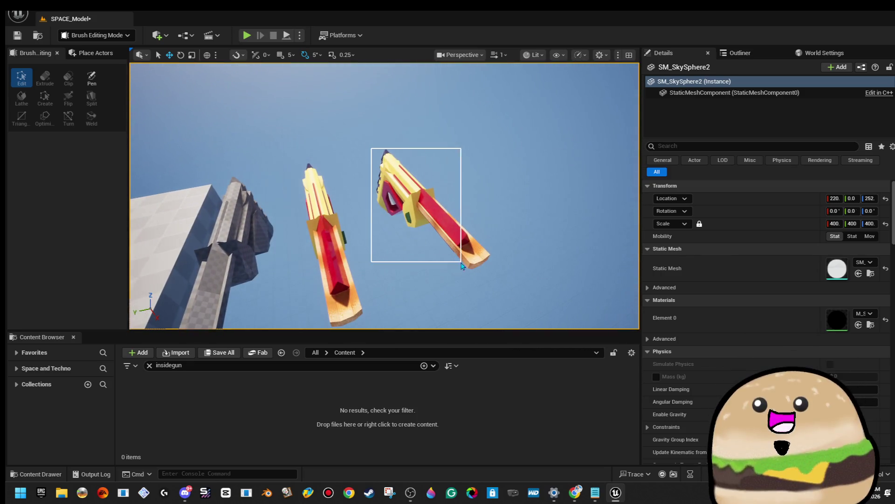
key("ctrl+z")
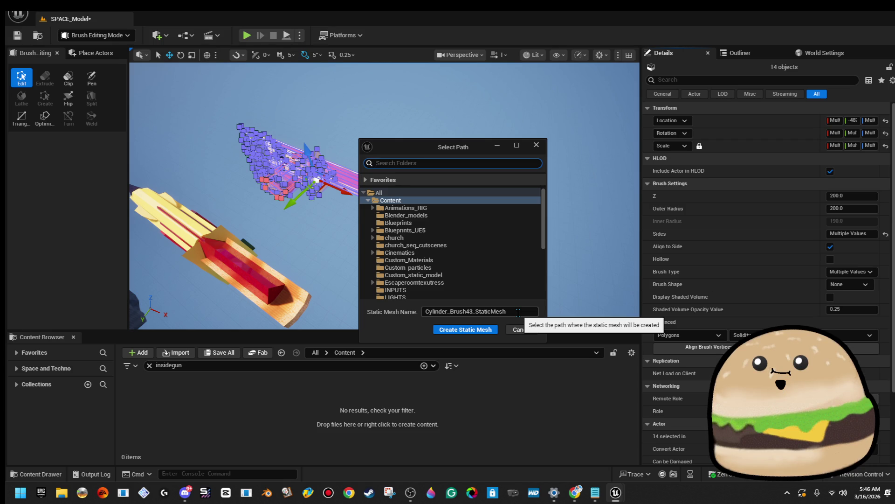
Save the gun brushes as static mesh space_gun_small_1 in the space_stuff_actor folder.
scroll(423, 277, "down", 5)
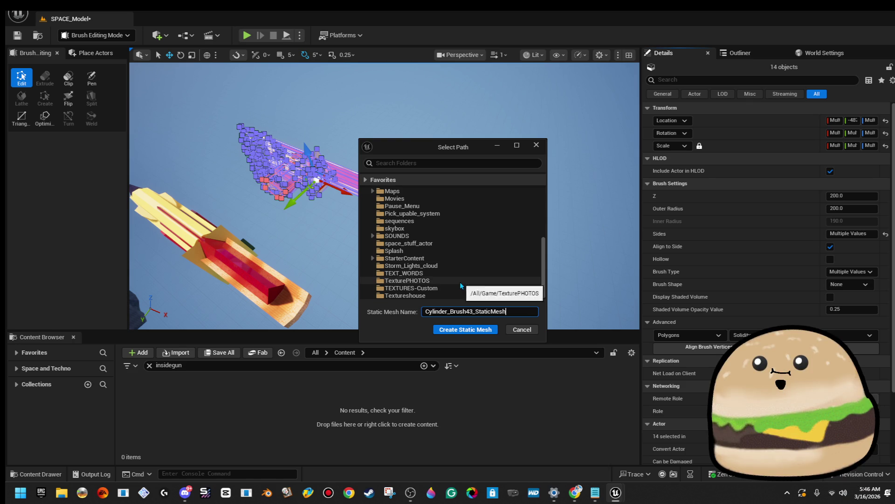
left_click(460, 281)
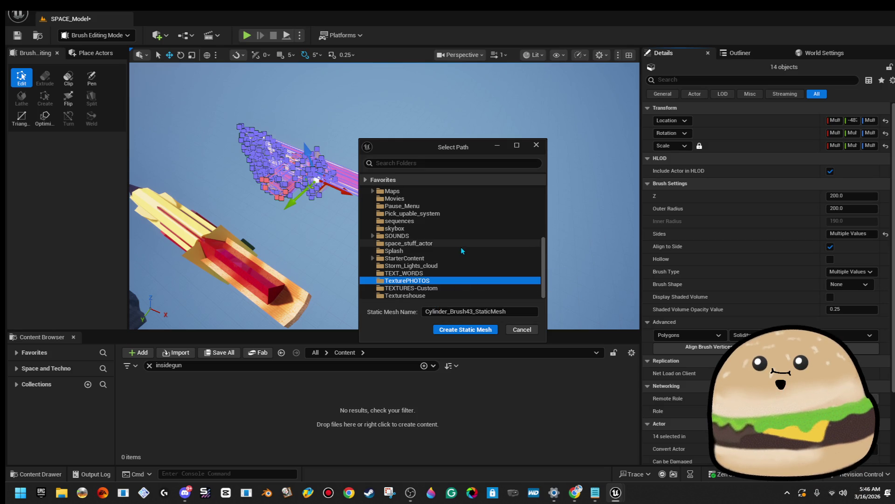
left_click_drag(506, 312, 496, 311)
type("space_gun_small_1")
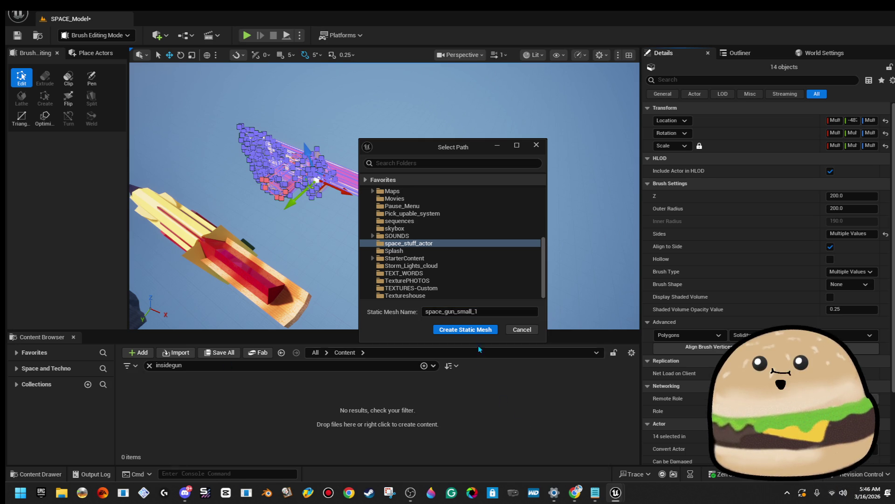
left_click(479, 332)
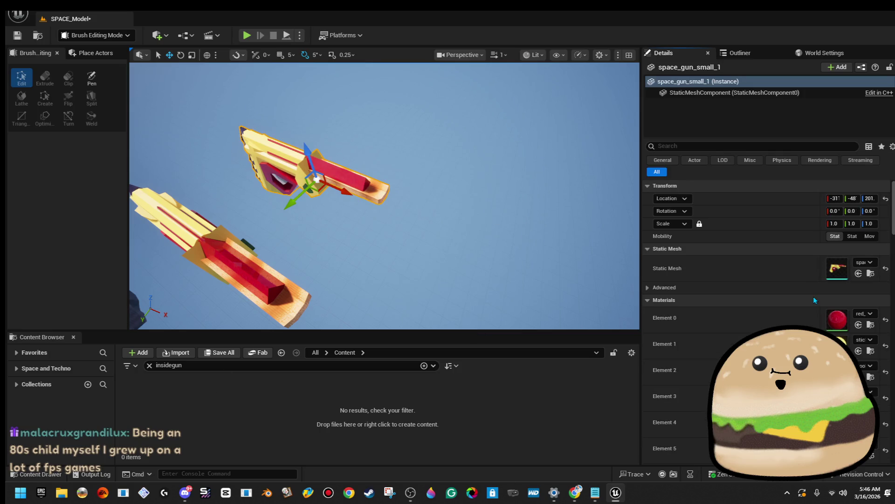
Open space_gun_small_1 in the Static Mesh Editor and set its red part to outside_ship_texture_Mat.
double_click(841, 275)
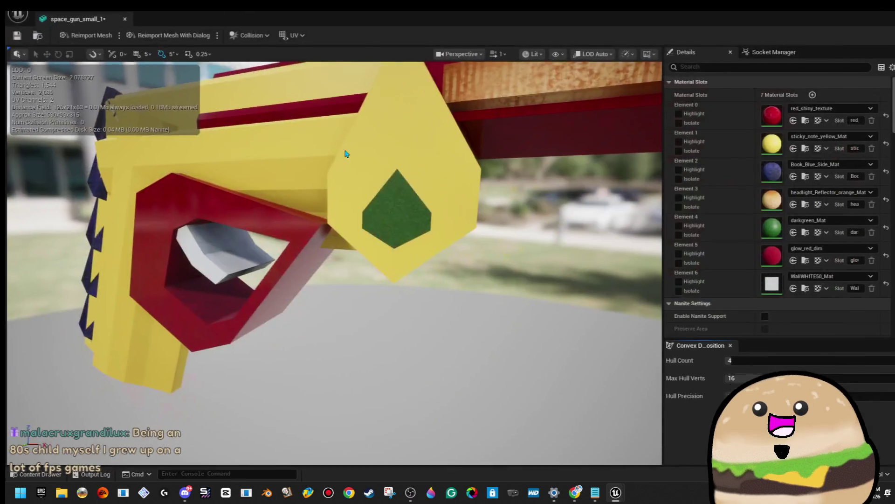
mouse_move(325, 204)
left_mouse_down()
mouse_move(660, 212)
mouse_move(321, 226)
left_mouse_up()
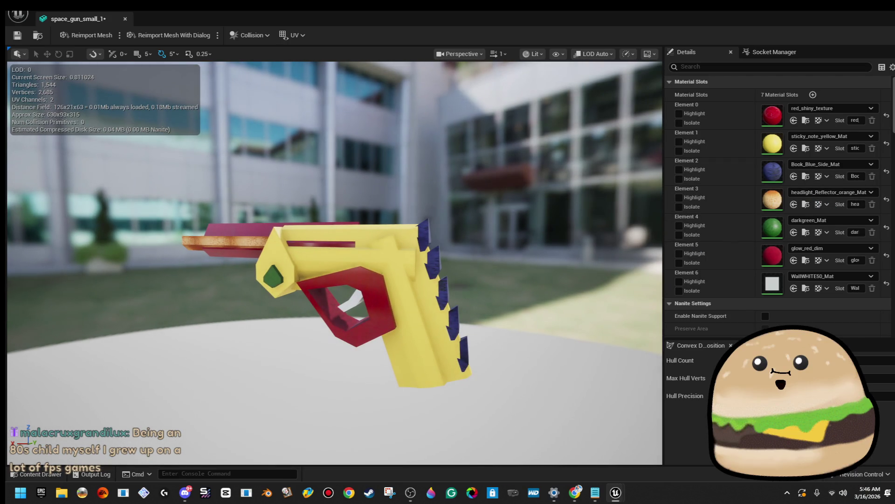
left_click(844, 109)
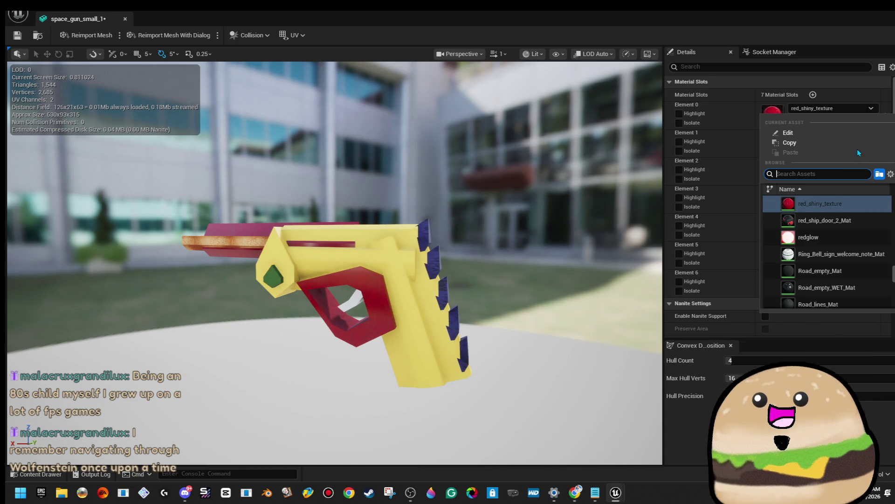
type("ship")
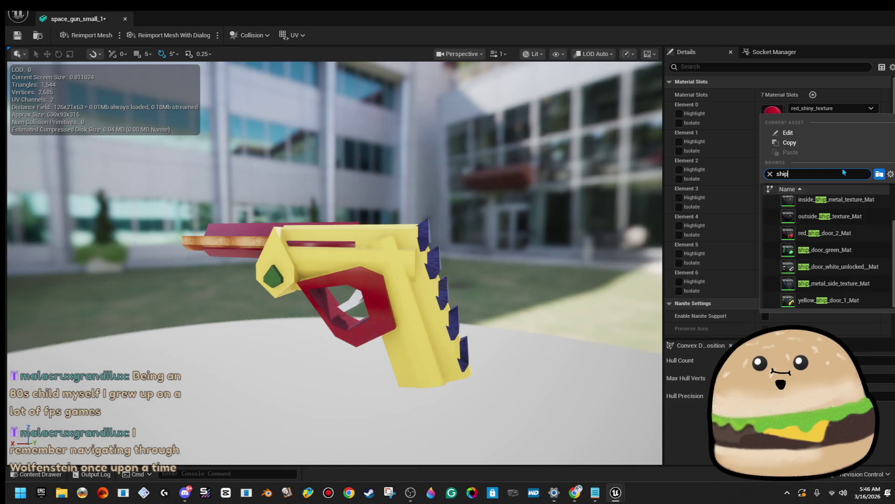
left_click(827, 216)
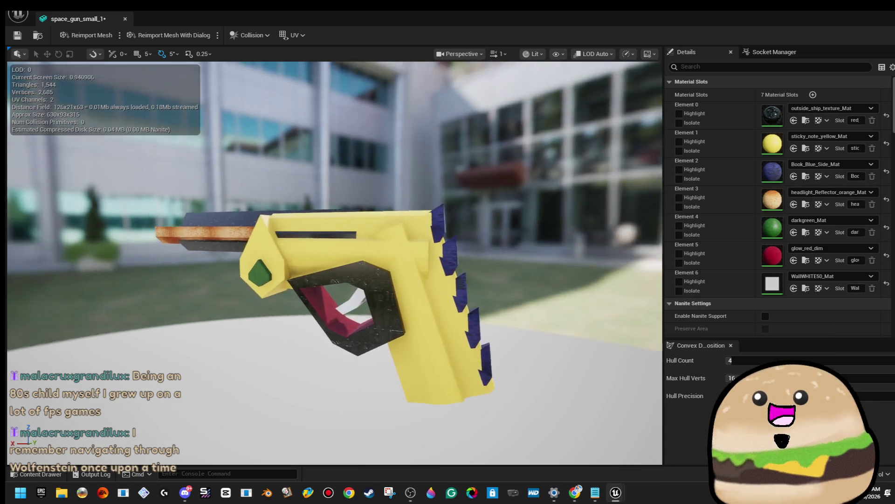
Set the glowing red part (Element 5) to inside_ship_metal_texture_Mat.
mouse_move(622, 290)
left_mouse_down()
mouse_move(644, 286)
mouse_move(622, 290)
left_mouse_up()
left_click(827, 248)
type("ship")
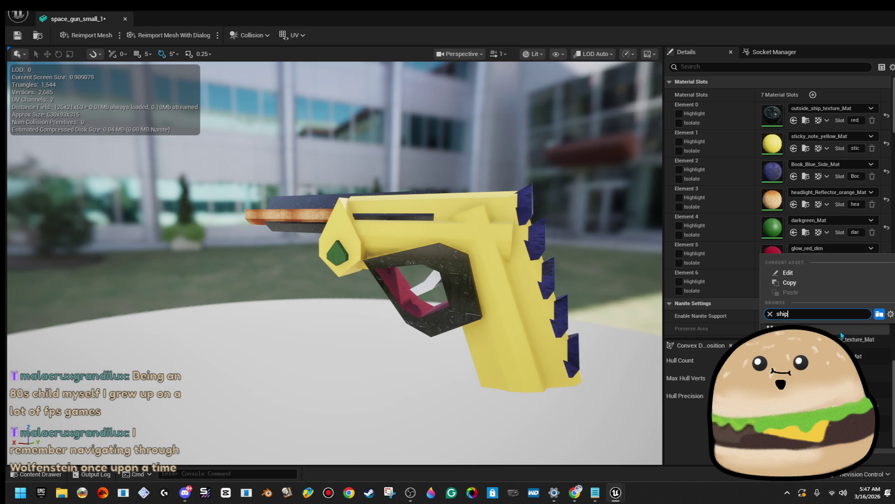
left_click(853, 355)
Set the yellow parts (Element 1) to grey_gray_txture_pixels_Mat.
left_click_drag(570, 250, 548, 243)
left_click(841, 136)
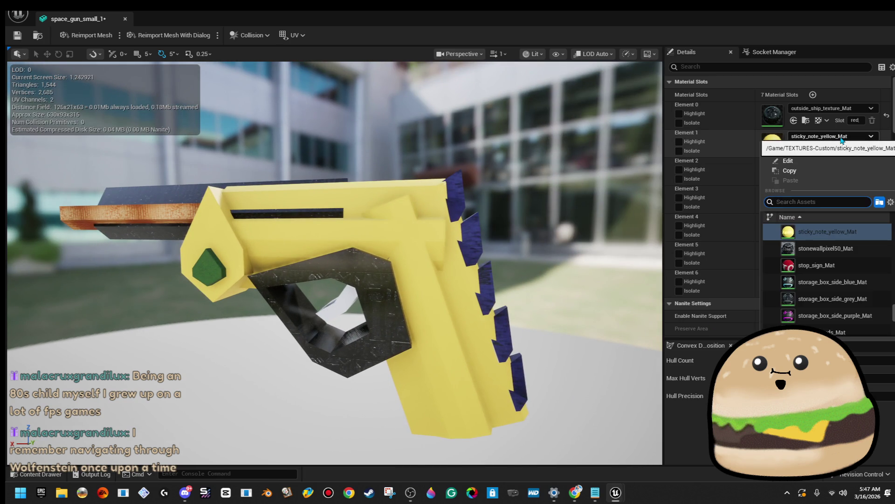
type("gray")
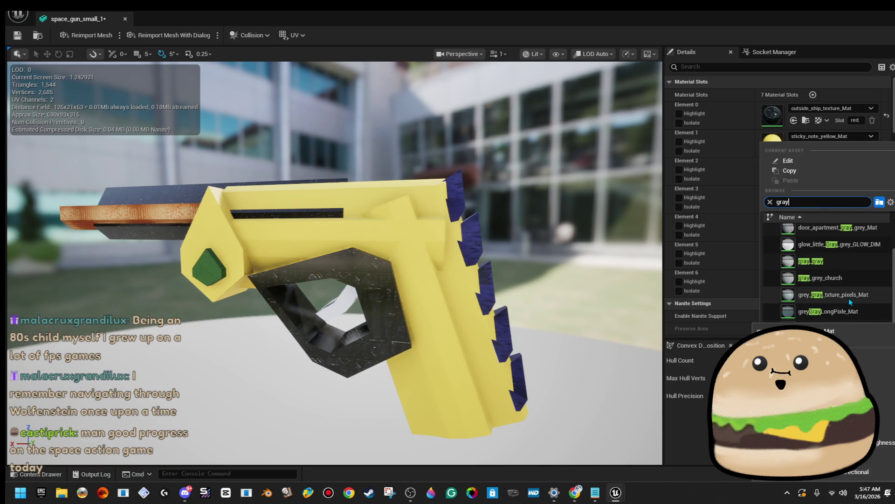
left_click(849, 298)
mouse_move(548, 300)
left_mouse_down()
mouse_move(534, 278)
mouse_move(492, 273)
left_mouse_up()
Set Element 4 of the space gun to the Glow_green material.
left_click(849, 249)
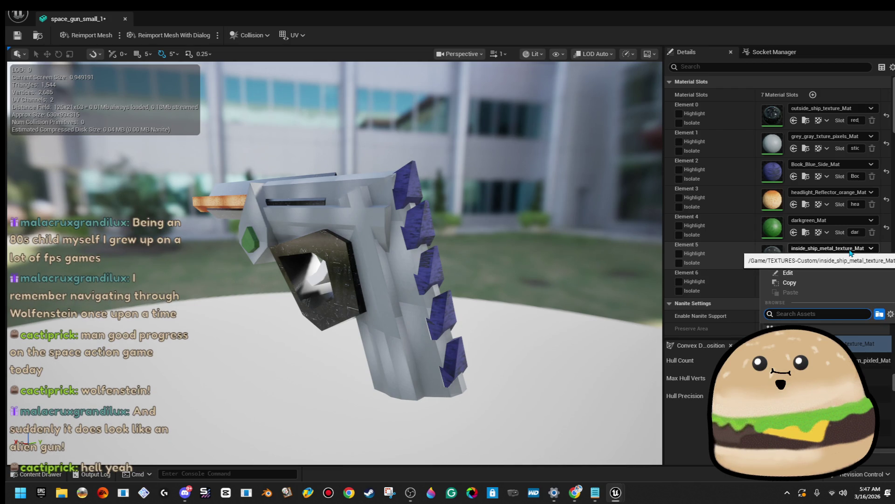
left_click(835, 220)
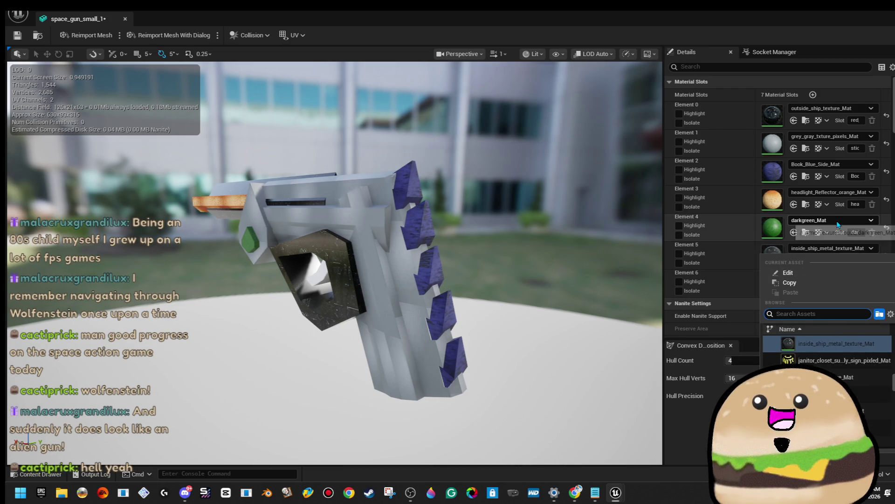
type("green")
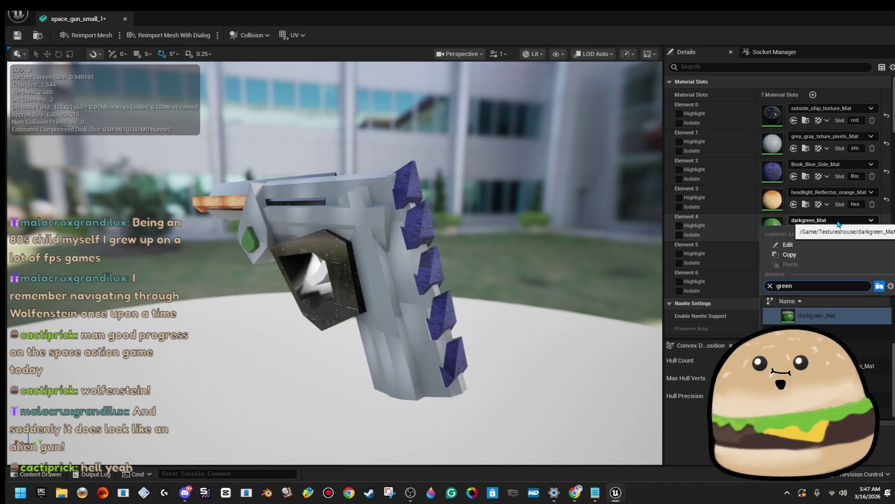
key("Down")
key("Return")
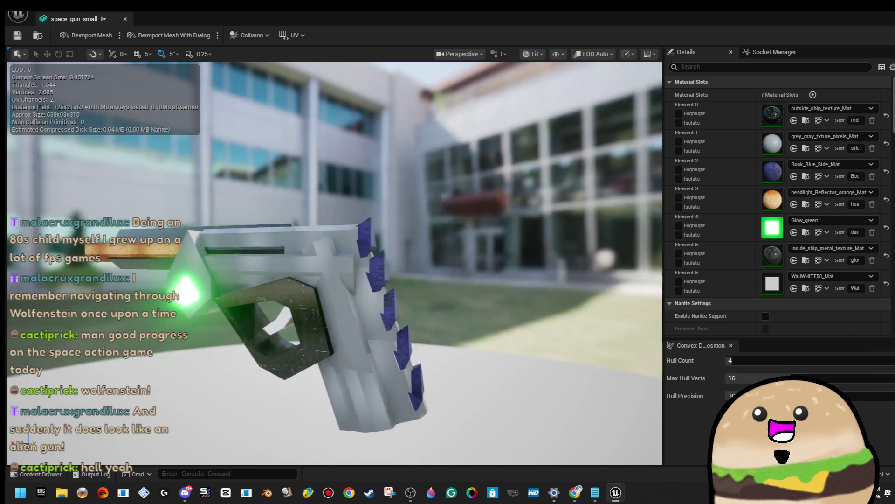
Assign Alien_glass_Mat to Elements 3 and 2, the barrel and spikes.
left_click_drag(289, 245, 290, 245)
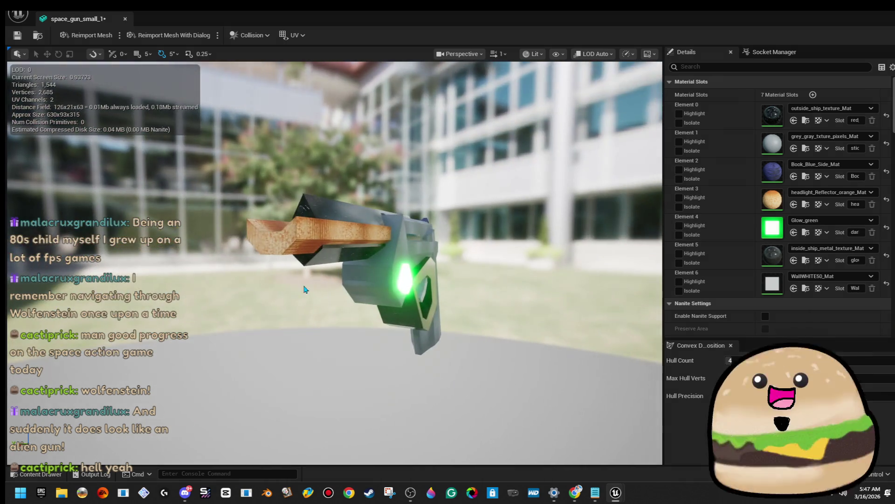
left_click(843, 193)
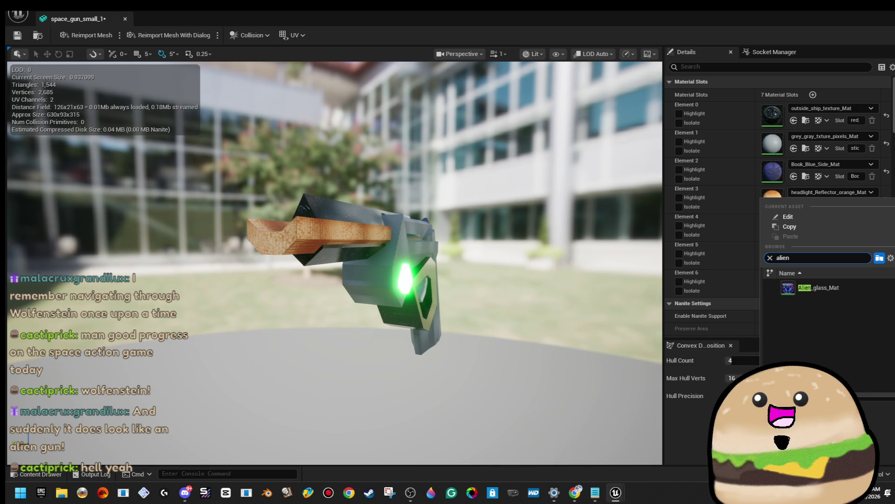
left_click(833, 288)
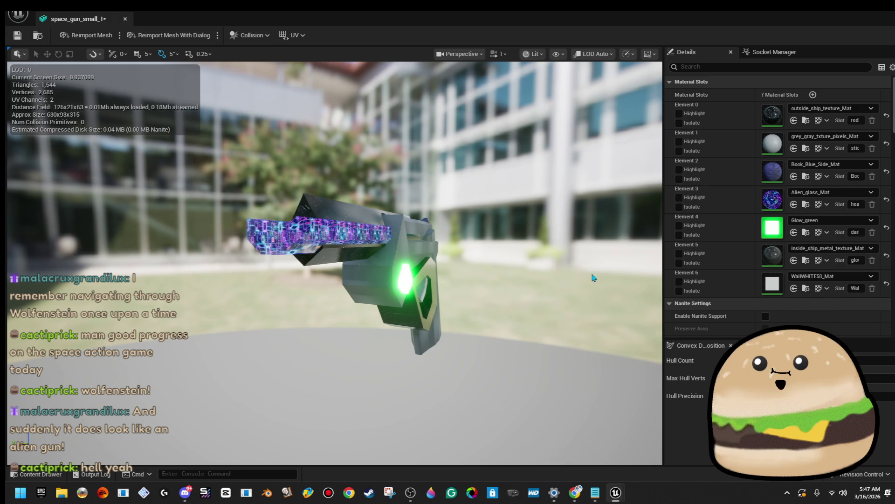
scroll(335, 263, "up", 5)
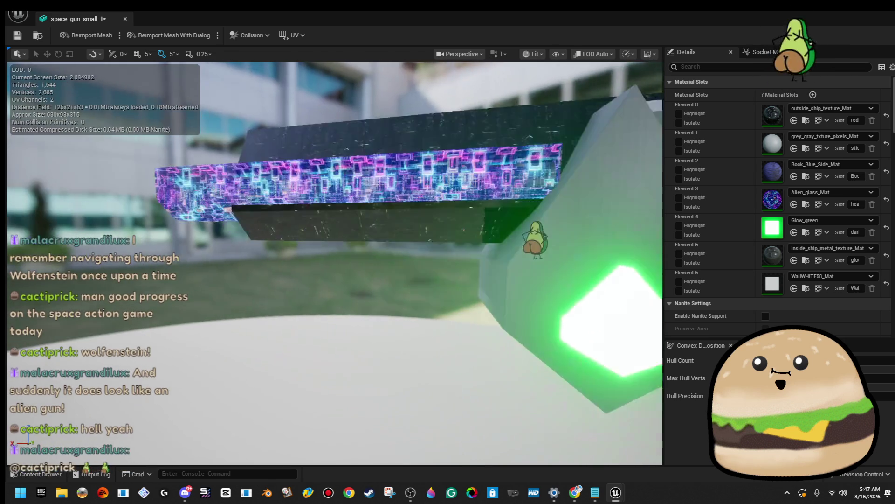
scroll(335, 263, "down", 5)
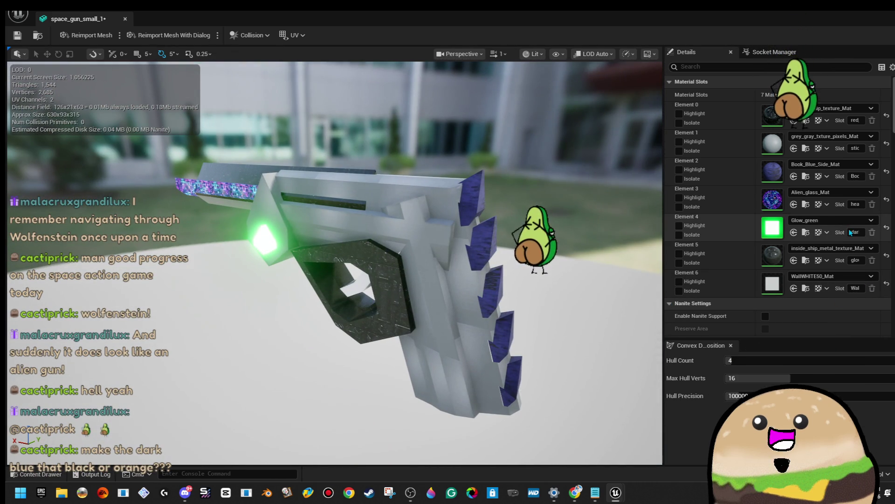
left_click(832, 165)
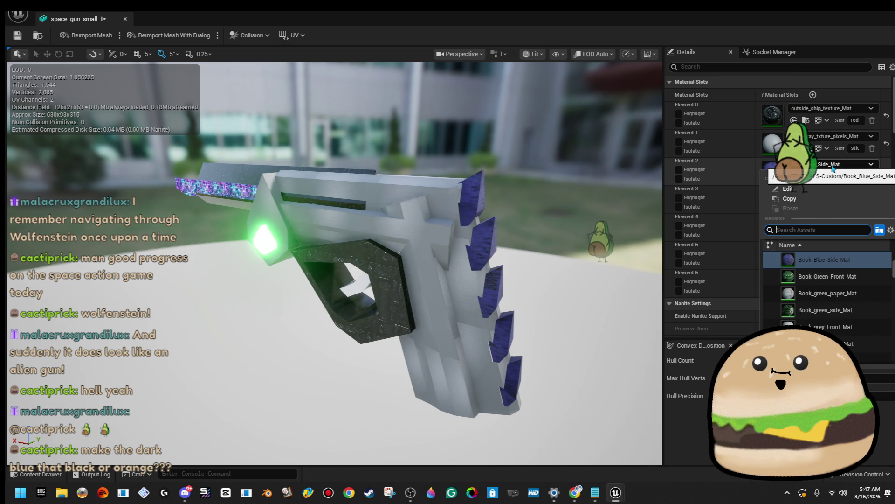
type("Alien")
left_click(812, 260)
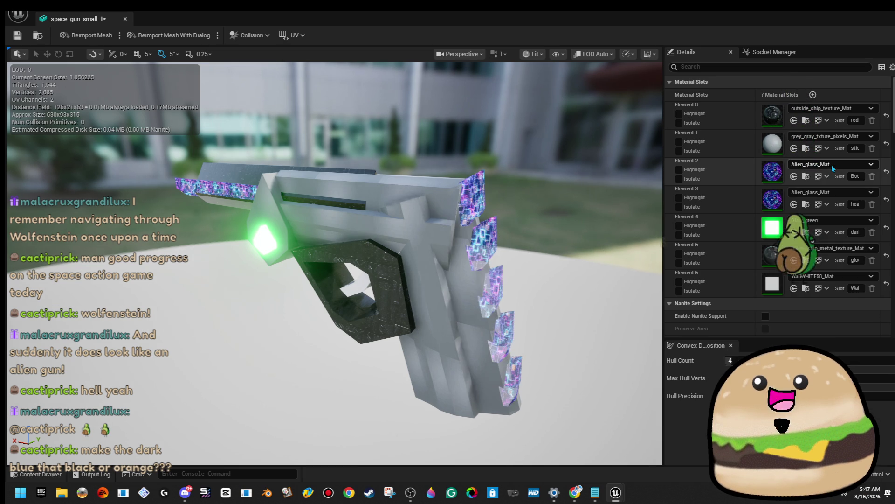
Save the space_gun_small_1 mesh changes.
left_click_drag(373, 279, 657, 286)
scroll(559, 241, "down", 2)
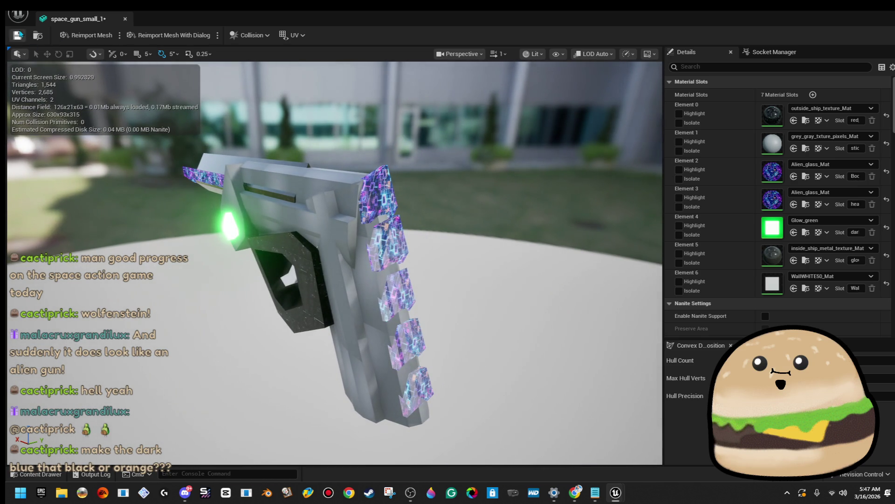
left_click(17, 36)
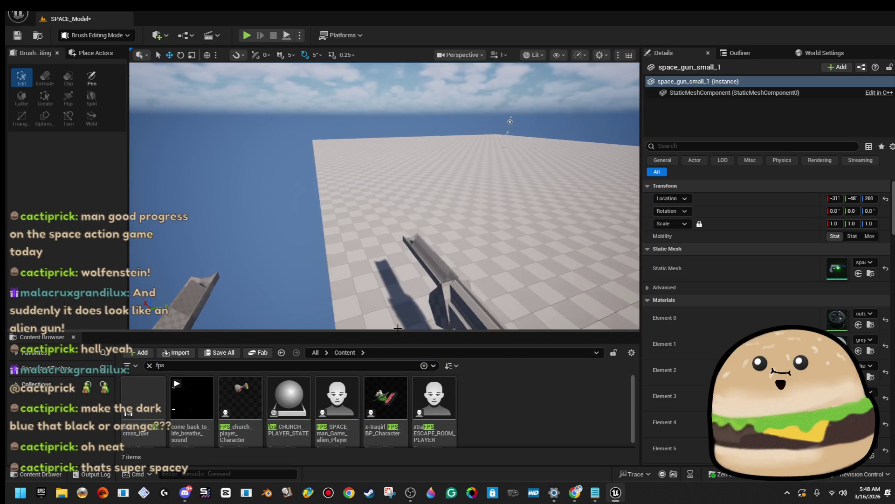
In FPS_SPACE_man_Game_alien_Player's viewport, add a Static Mesh under Equipped Item_Equipped_(box?).
double_click(351, 391)
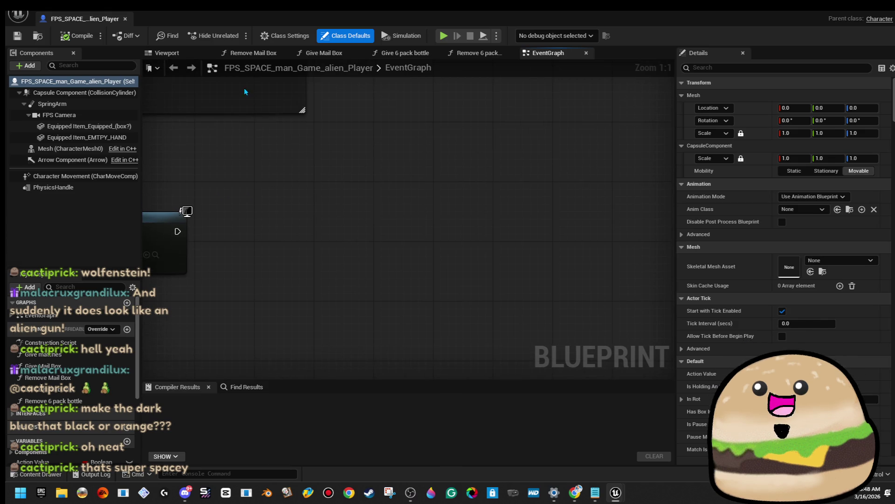
left_click(166, 53)
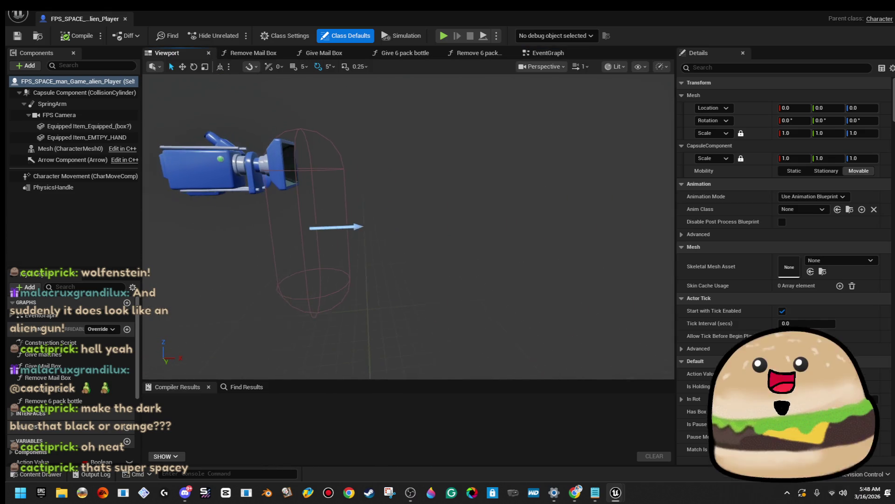
left_click(115, 126)
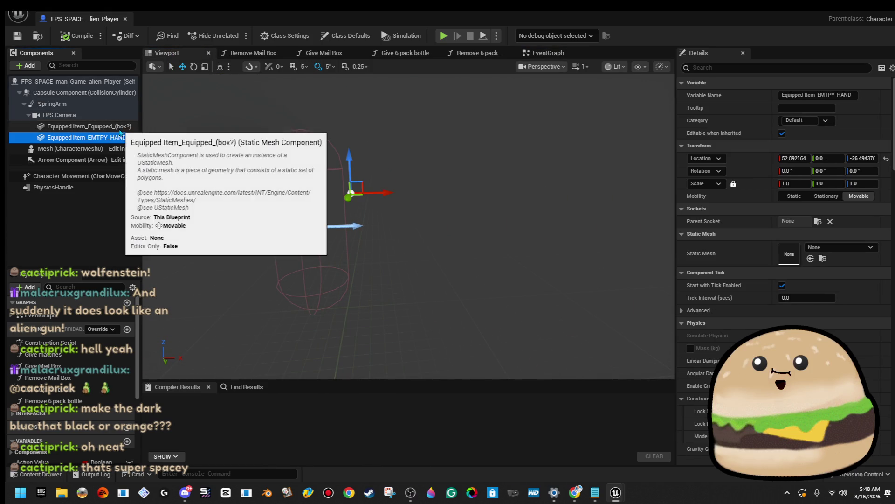
type("stat")
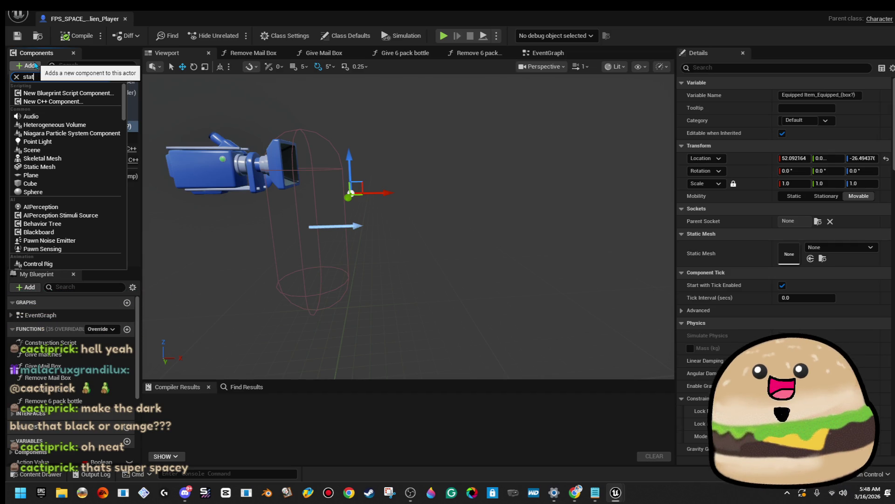
type("ic")
left_click(39, 174)
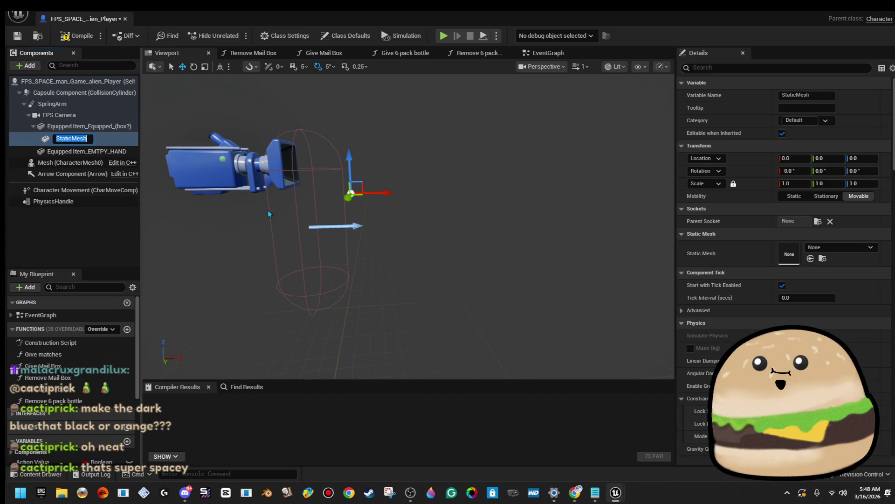
Rename the new component to Gun 1 and set its mesh to space_gun_small_1.
right_click(94, 137)
left_click(157, 254)
type("Gun 1")
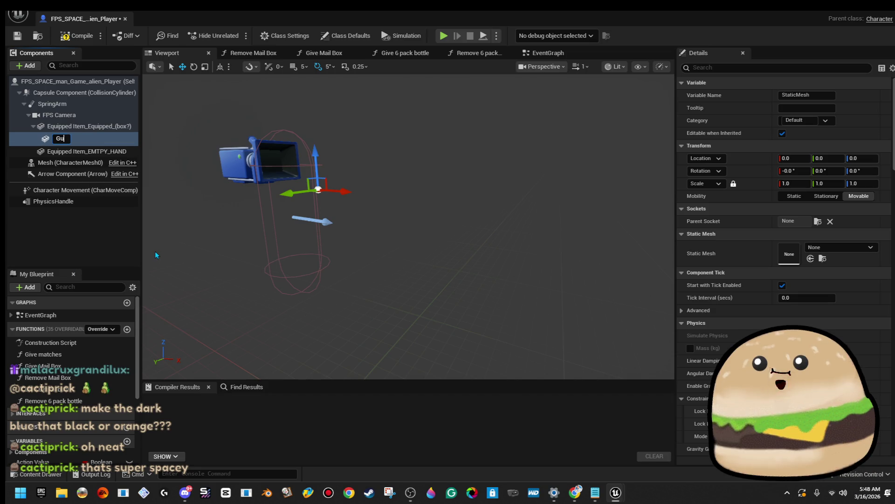
key("Return")
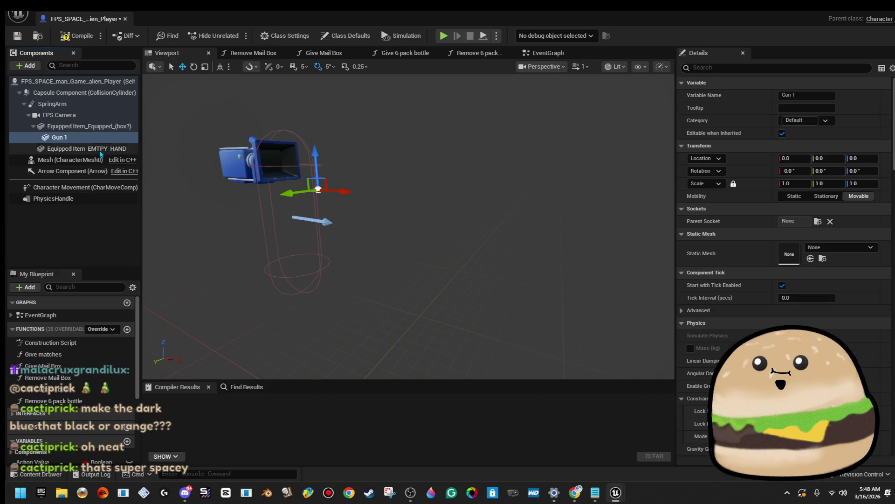
left_click(837, 248)
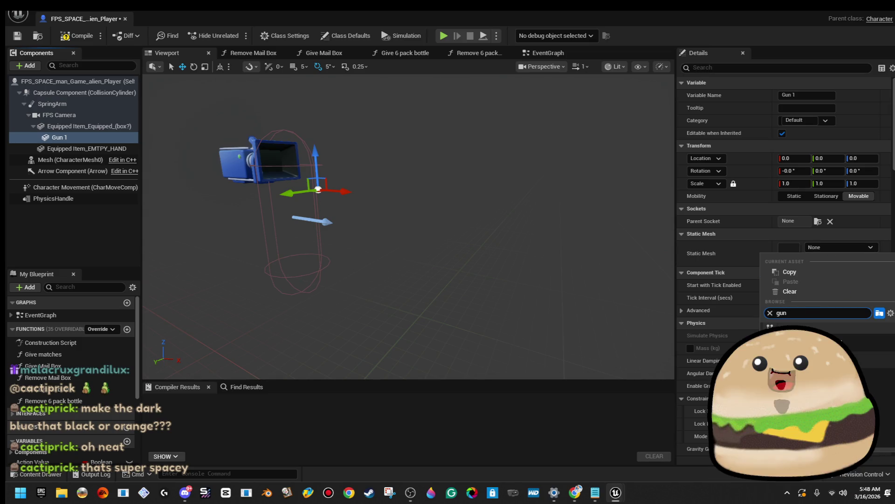
key("Return")
Scale Gun 1 down to about 0.14, compile the player blueprint, and return to the level.
scroll(445, 198, "up", 5)
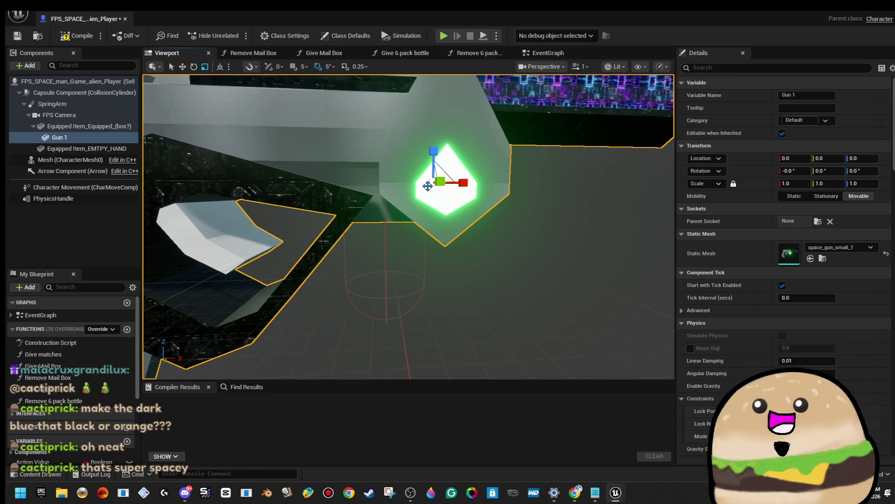
left_click_drag(428, 186, 429, 182)
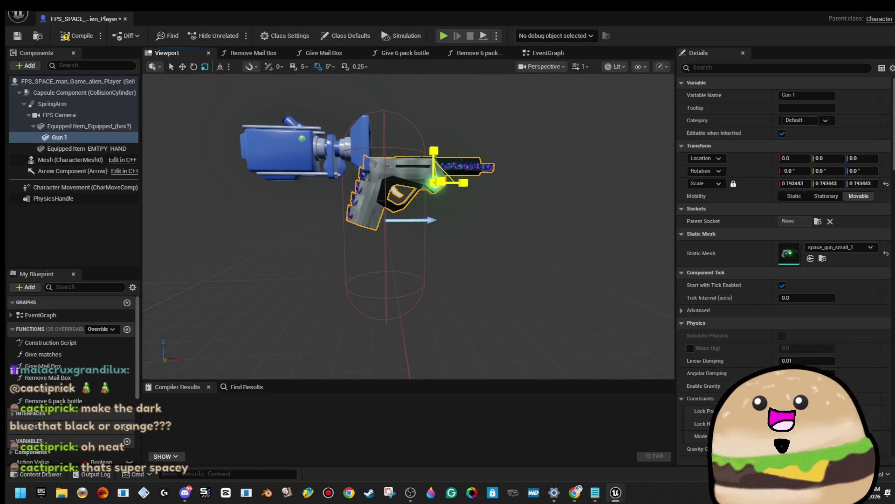
scroll(408, 226, "up", 10)
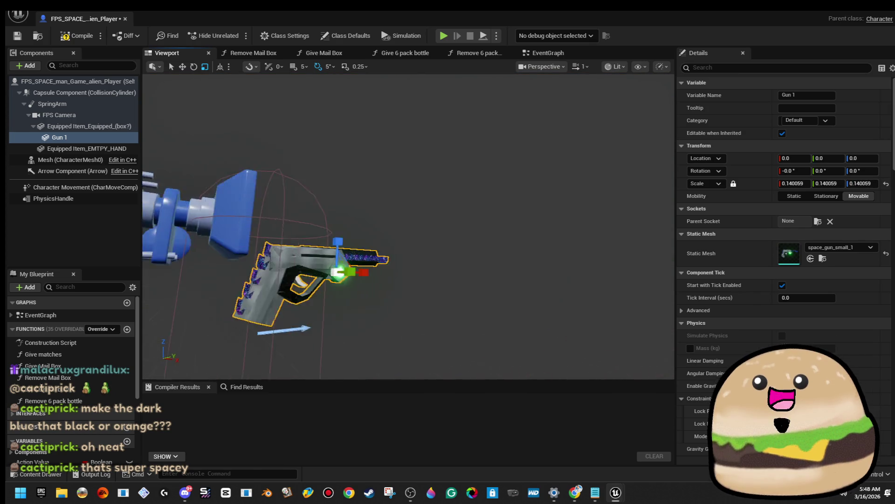
scroll(423, 205, "down", 5)
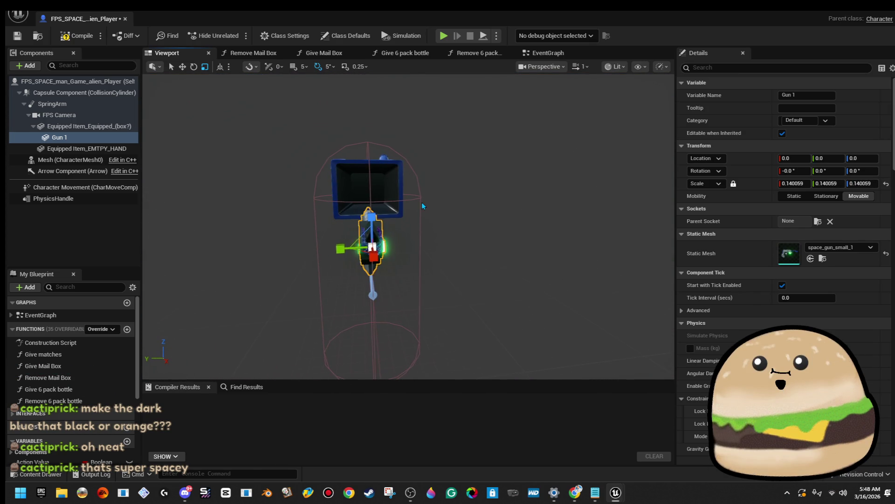
mouse_move(408, 226)
left_mouse_down()
mouse_move(382, 227)
mouse_move(383, 201)
left_mouse_up()
left_click(65, 39)
key("super+Down")
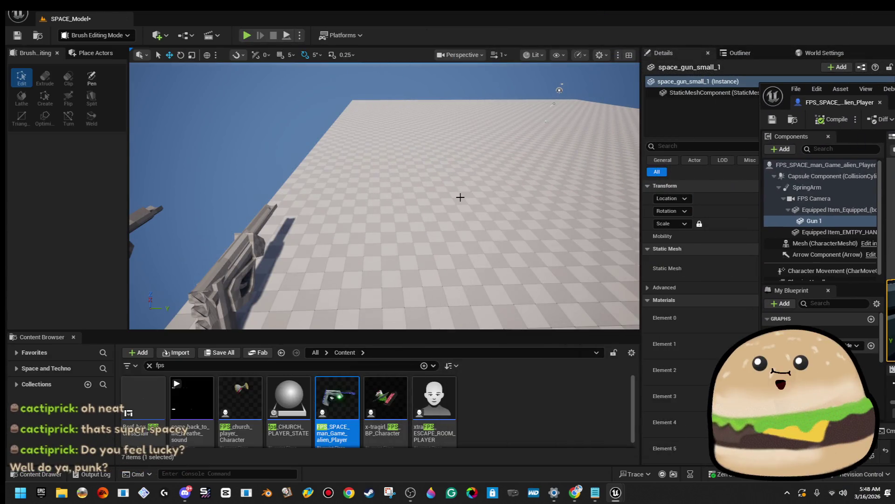
Run a quick test play, then set the level's game mode override to Main_Gamemode_BP.
right_click(461, 198)
left_click(504, 472)
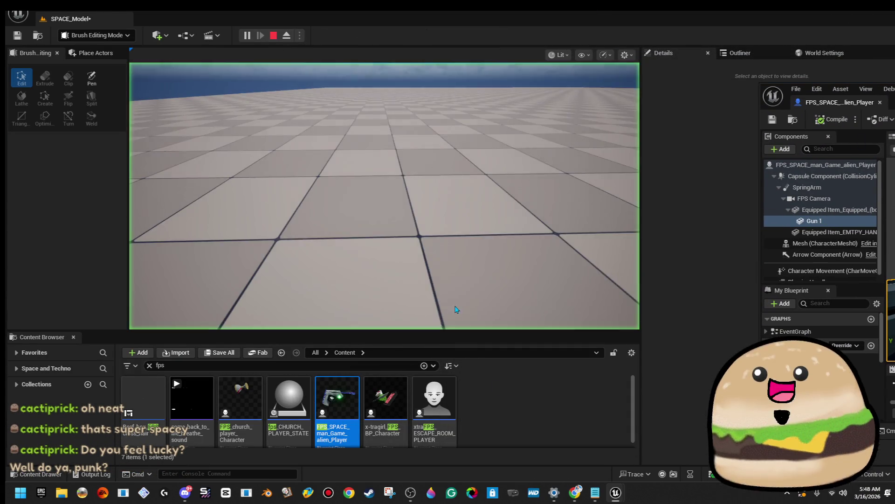
key("Escape")
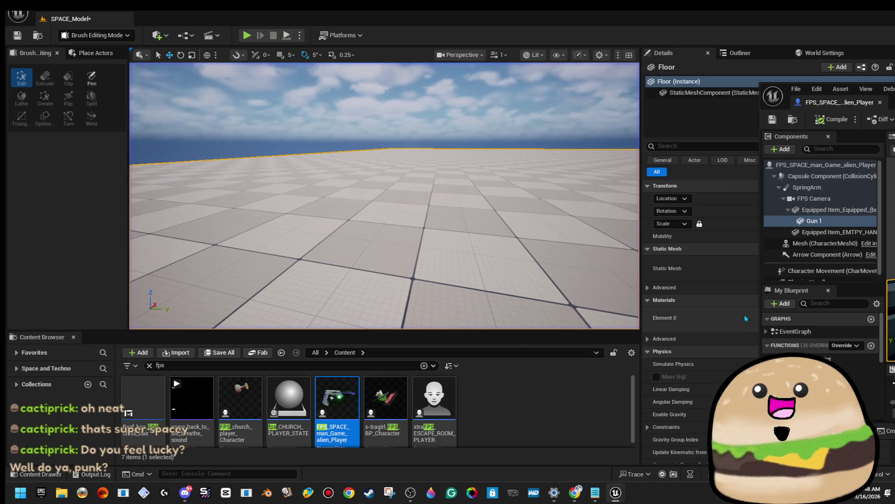
left_click(838, 55)
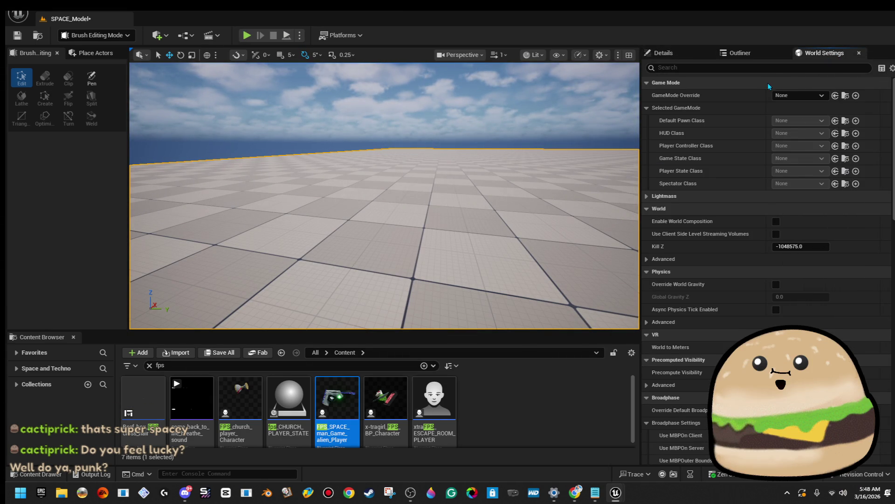
left_click(852, 159)
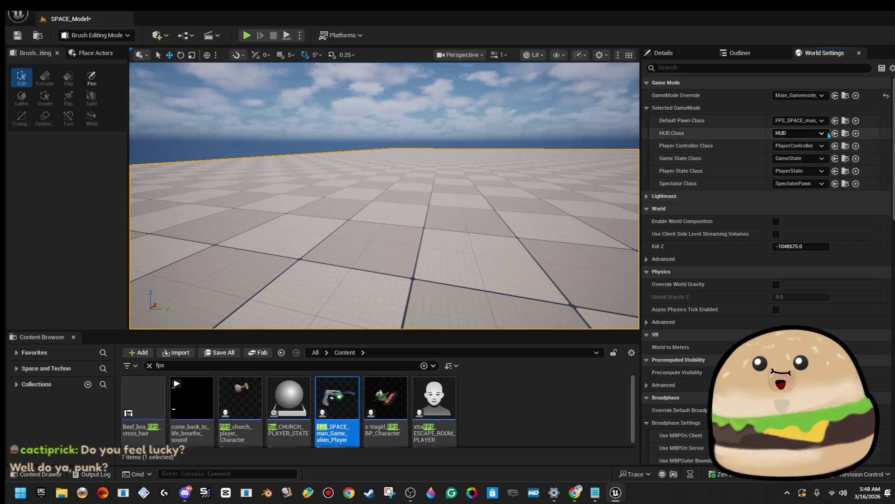
Play from a floor spot, look around holding the space gun, then stop playing.
right_click(384, 232)
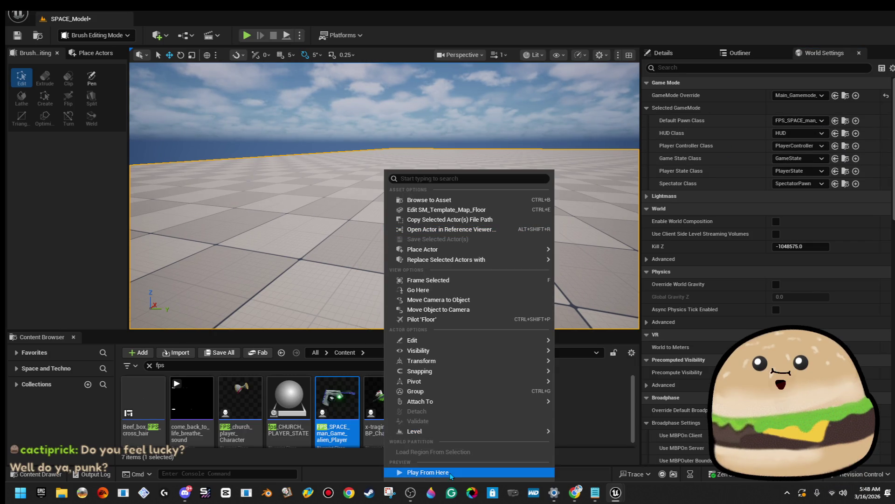
left_click(411, 472)
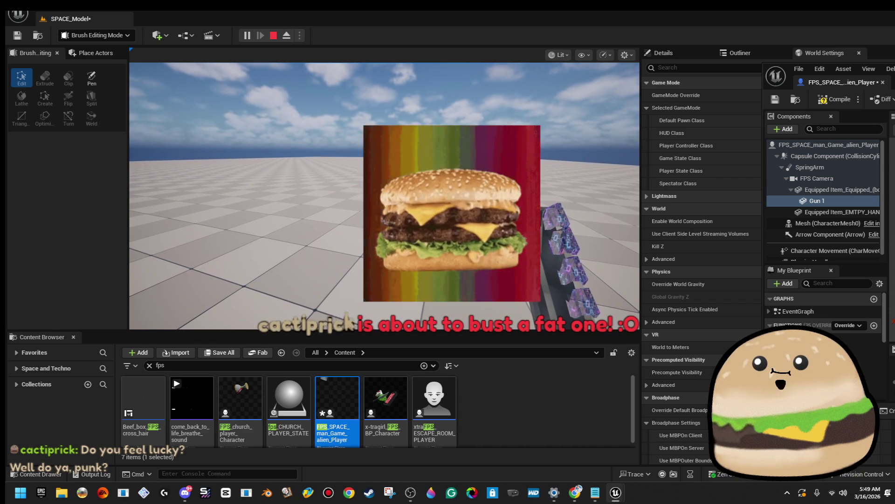
left_click(583, 209)
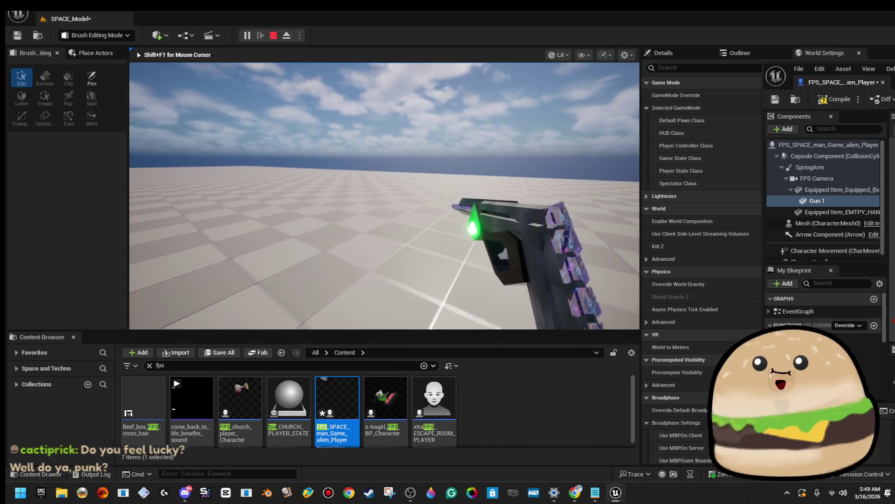
key("Escape")
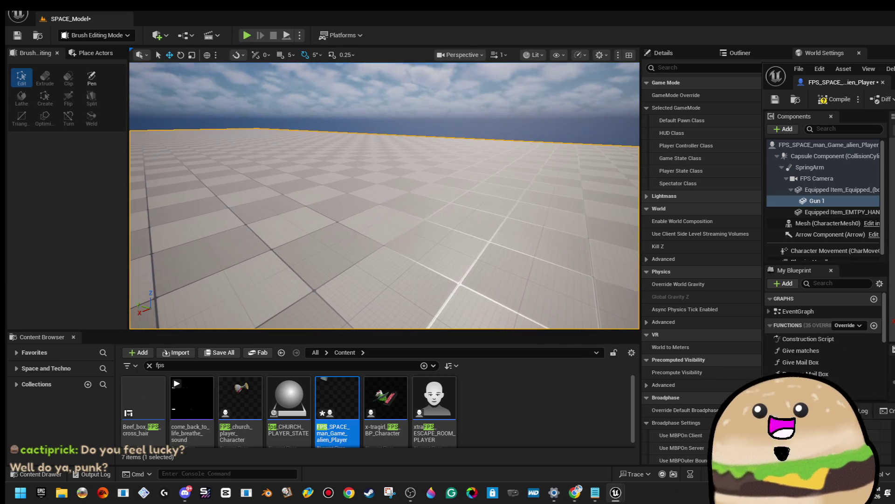
Restart the play session and compile the FPS player Blueprint, floating its editor over the level.
right_click(416, 170)
left_click(484, 473)
key("alt+p")
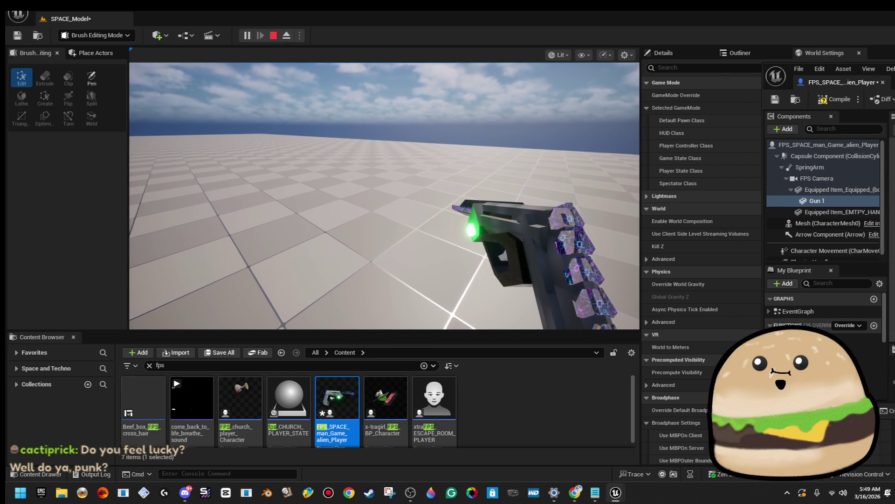
left_click(817, 102)
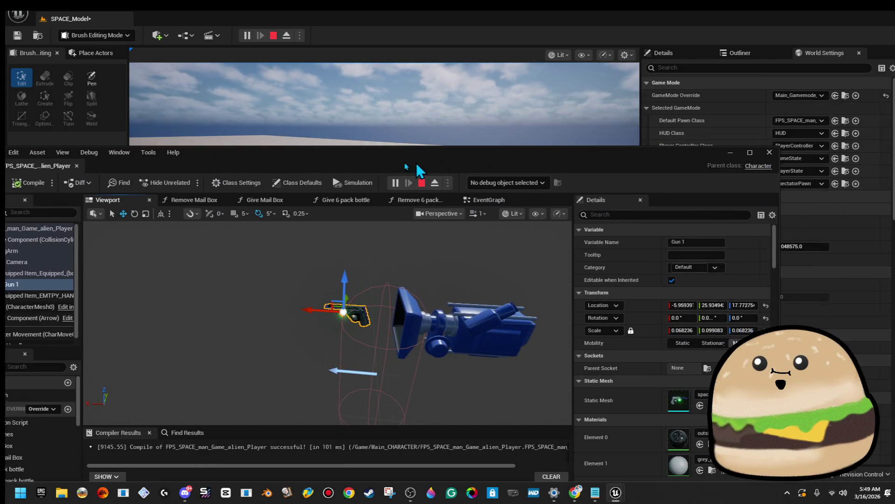
left_click_drag(416, 163, 395, 165)
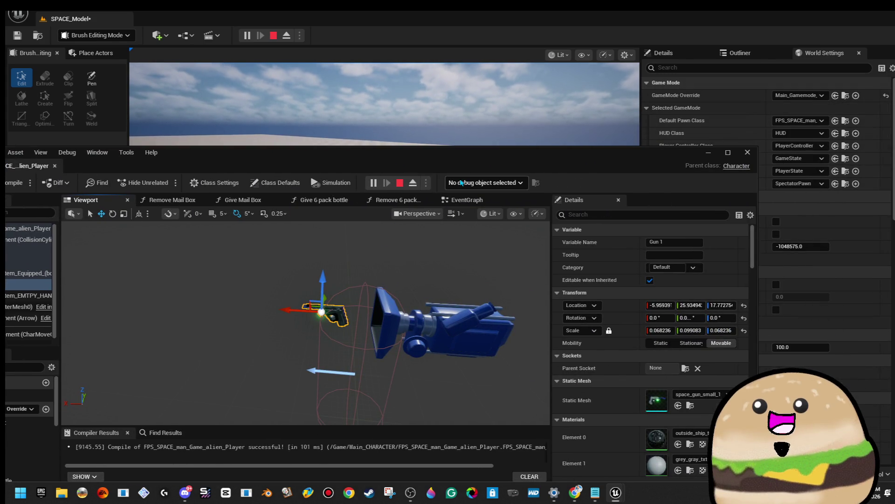
left_click_drag(472, 161, 225, 220)
left_click(224, 196)
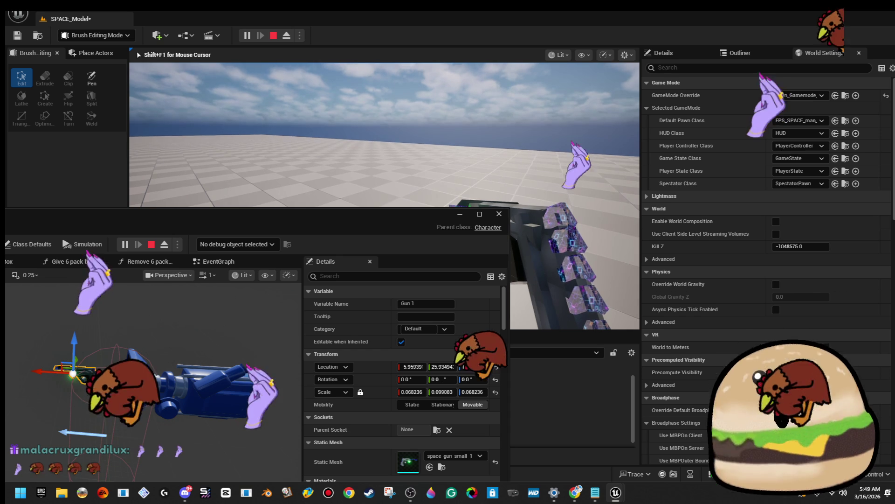
Orbit the Blueprint preview around the gun and reposition the editor to show its components.
key("shift+F1")
mouse_move(338, 220)
left_mouse_down()
mouse_move(363, 260)
mouse_move(412, 304)
left_mouse_up()
left_click_drag(264, 386, 306, 336)
left_click_drag(261, 411, 354, 393)
mouse_move(234, 379)
left_mouse_down()
mouse_move(248, 379)
mouse_move(234, 379)
left_mouse_up()
mouse_move(315, 299)
left_mouse_down()
mouse_move(525, 320)
mouse_move(610, 260)
mouse_move(611, 243)
left_mouse_up()
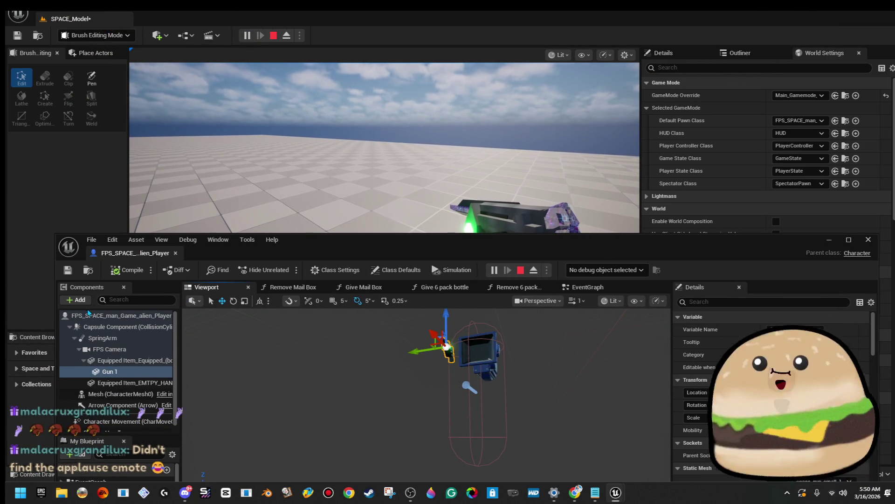
Add a Spot Light component under Gun 1 and frame it in the preview.
left_click(79, 300)
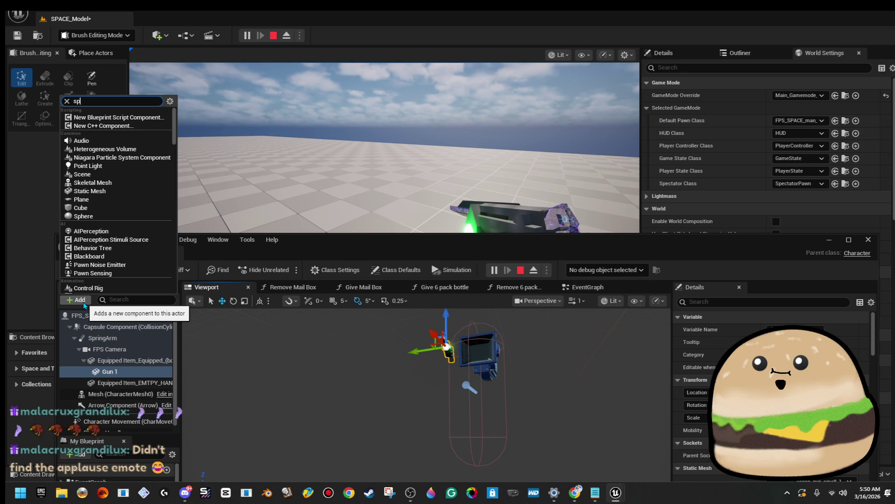
type("ot")
left_click(114, 326)
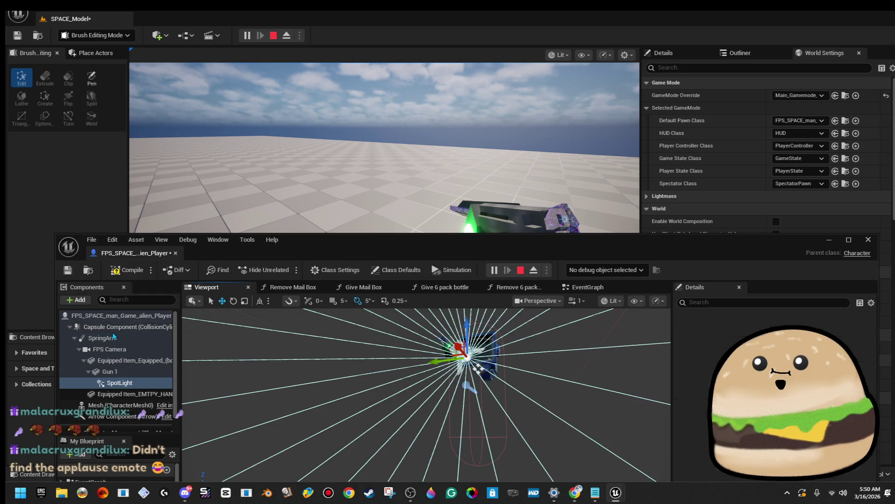
left_click_drag(376, 374, 367, 303)
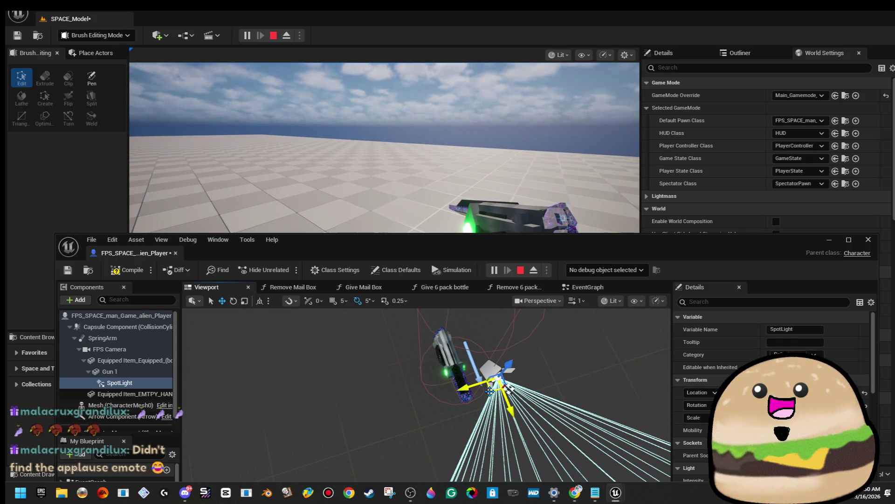
left_click_drag(420, 373, 459, 385)
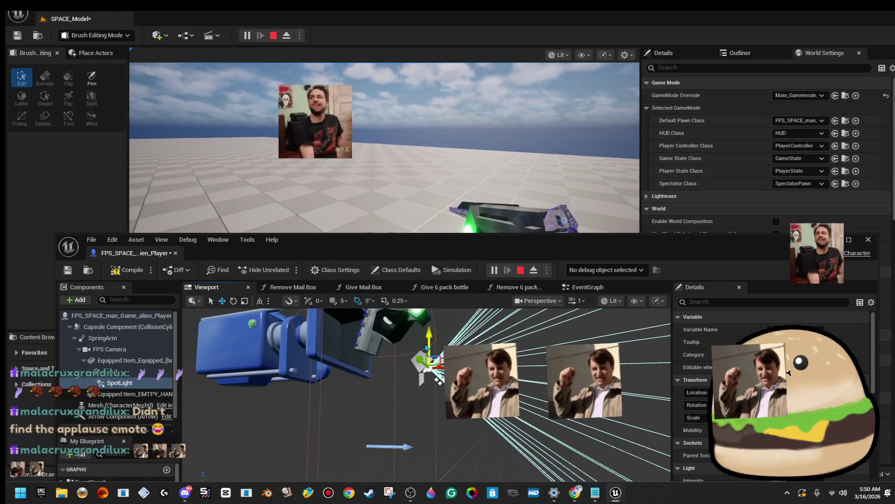
key("f")
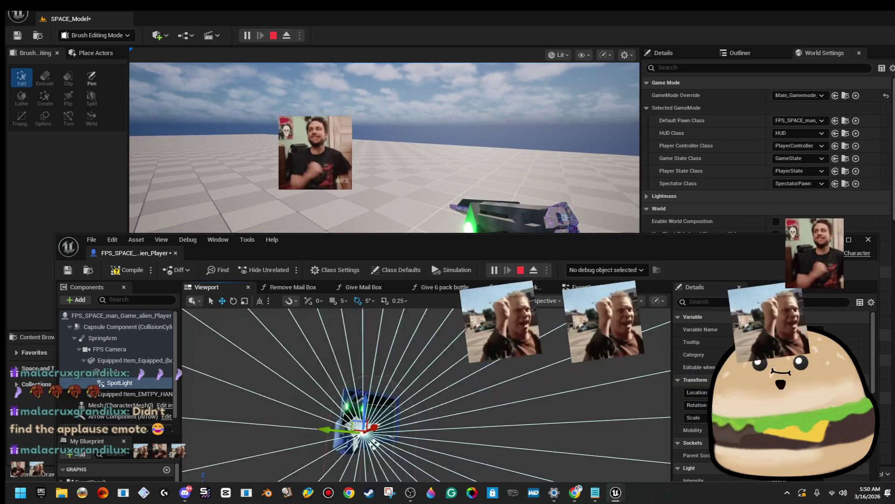
mouse_move(513, 419)
left_mouse_down()
mouse_move(572, 450)
mouse_move(504, 473)
mouse_move(476, 357)
mouse_move(450, 376)
mouse_move(440, 401)
mouse_move(485, 383)
left_mouse_up()
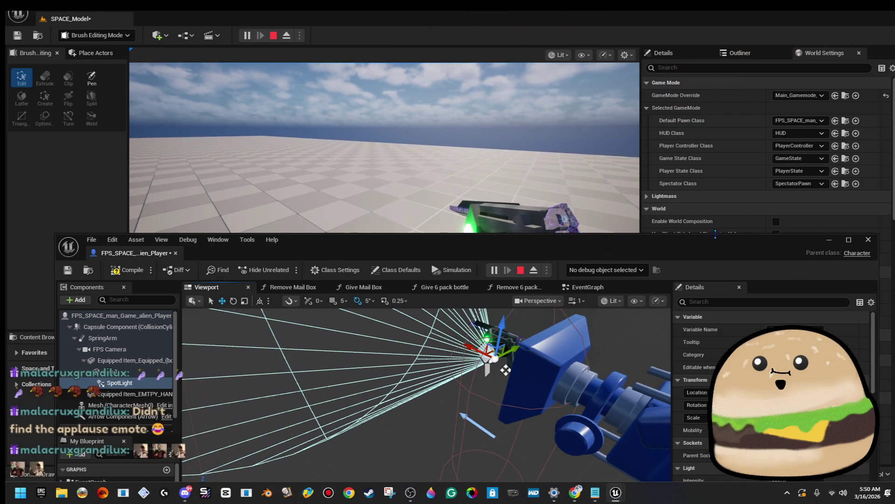
key("super+shift+Right")
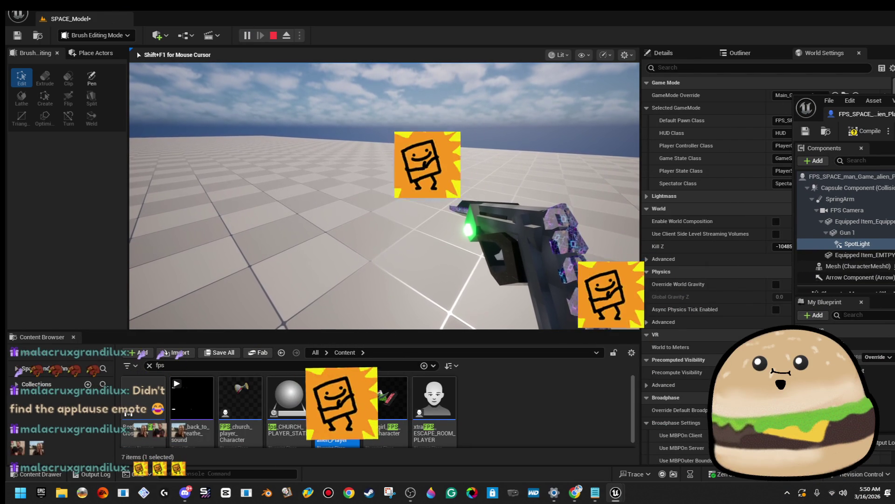
Stop playing, save pending changes and open the level_SPACE level.
key("Escape")
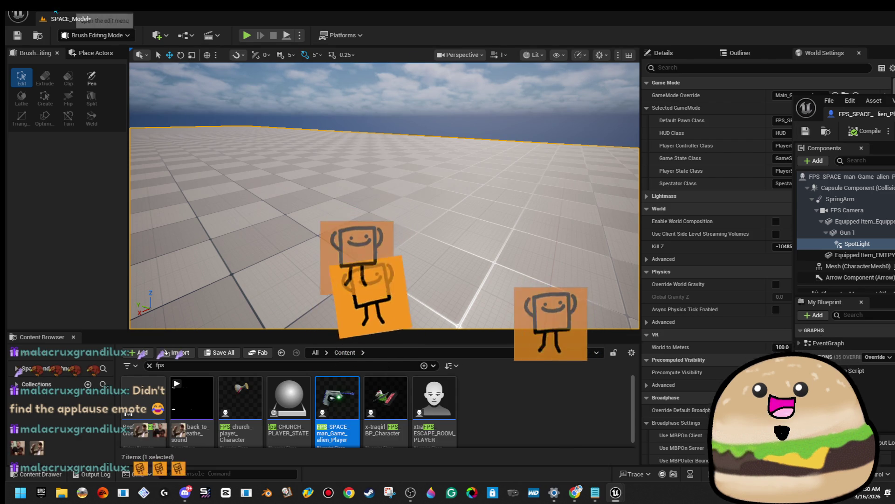
left_click(18, 15)
left_click(74, 53)
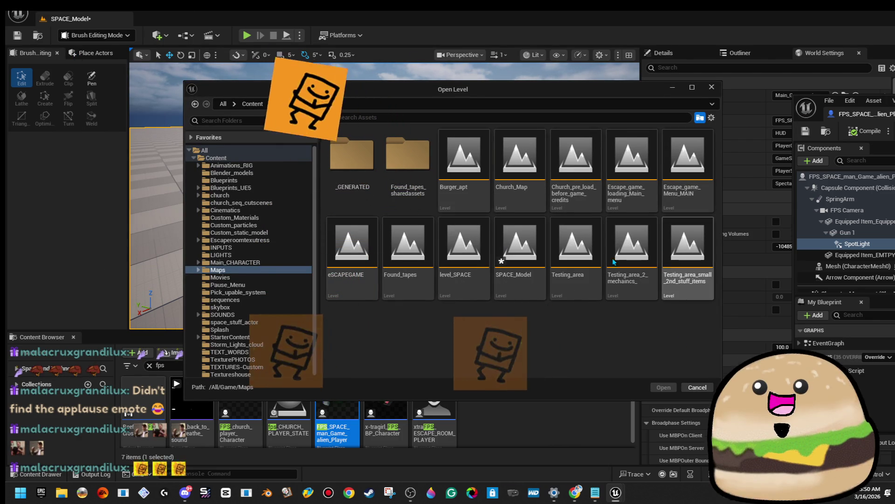
double_click(467, 290)
left_click(479, 351)
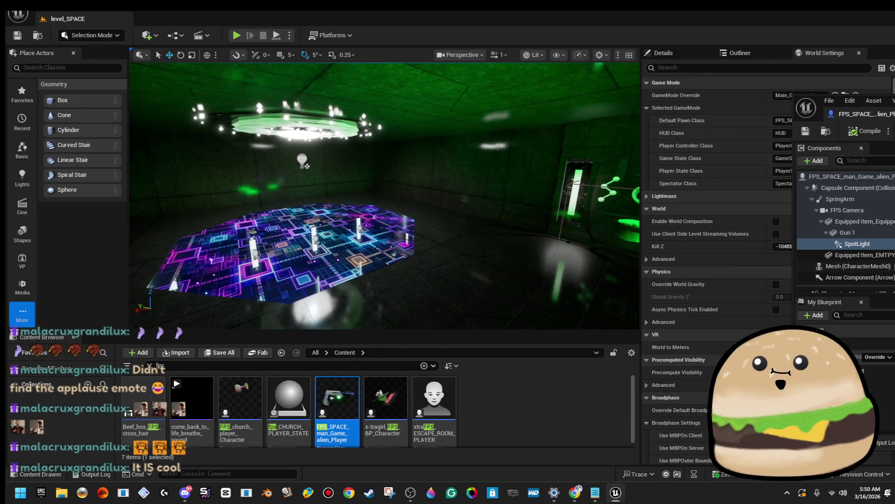
Play full-screen from a floor spot, walking through the green rooms and doorway with the gun.
right_click(485, 261)
left_click(564, 473)
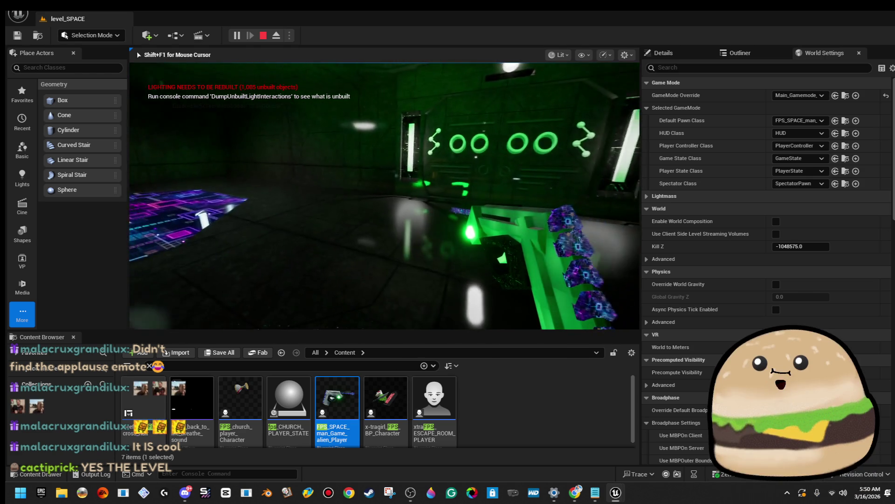
key("F11")
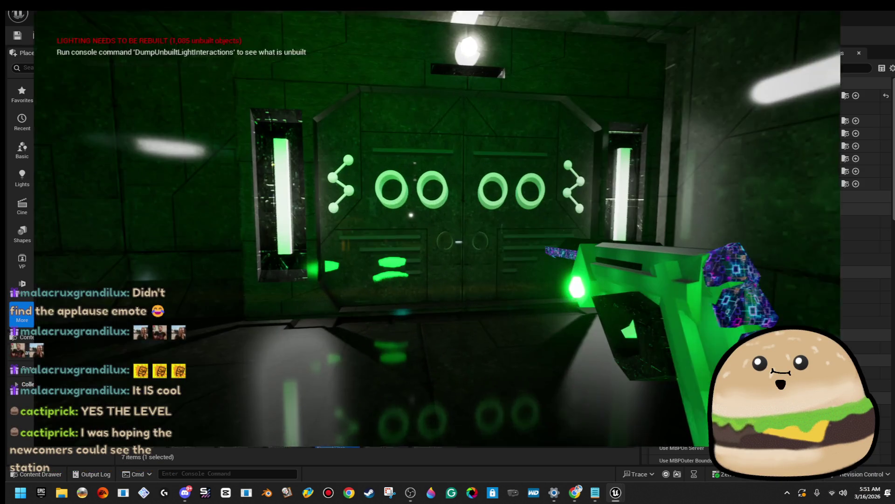
key("w")
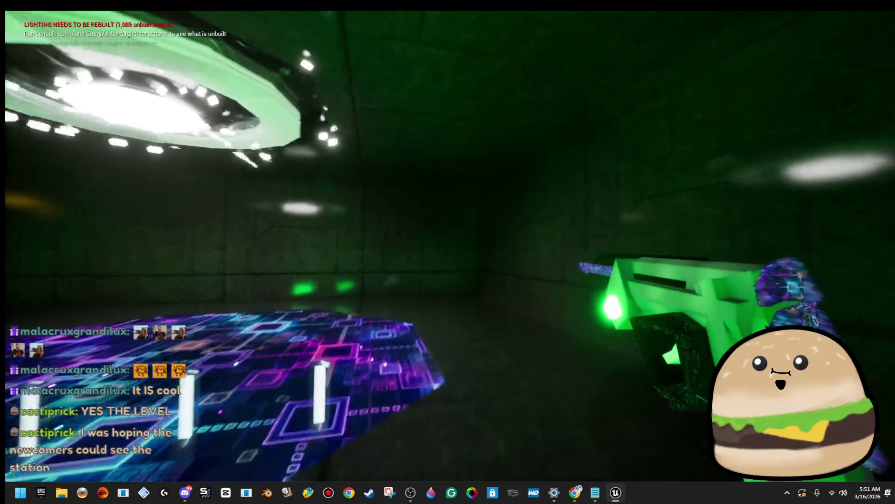
key("w")
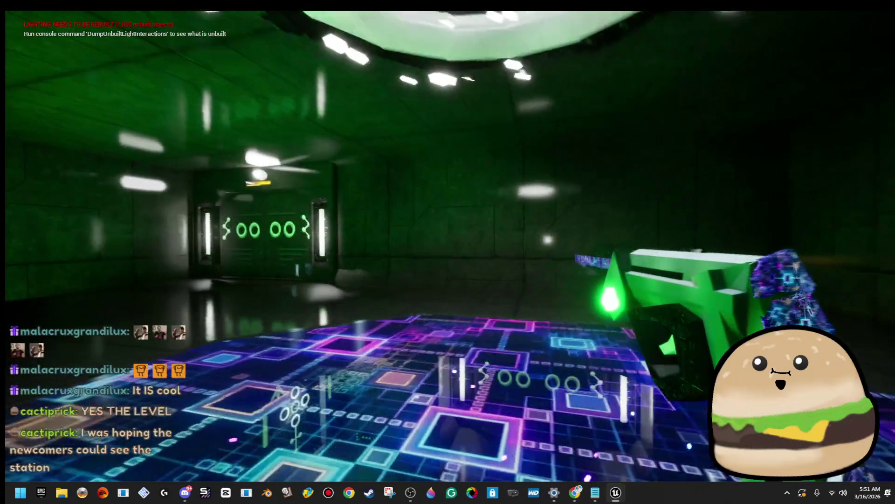
key("w")
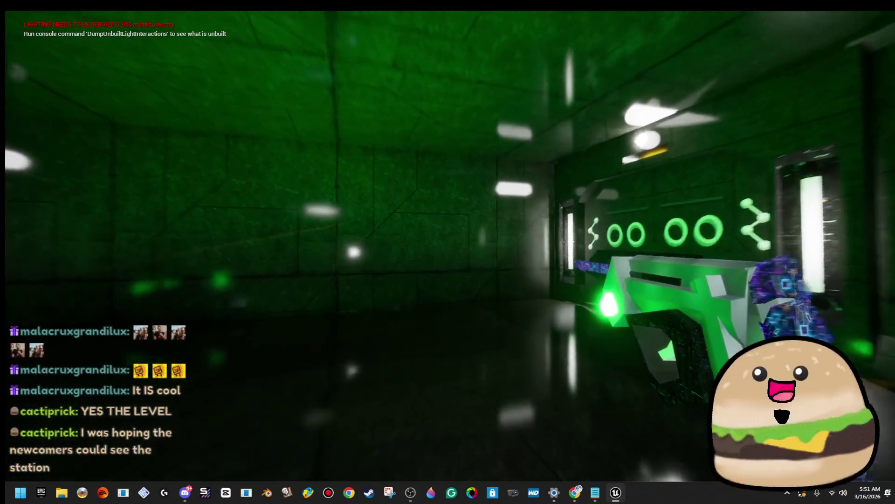
key("w")
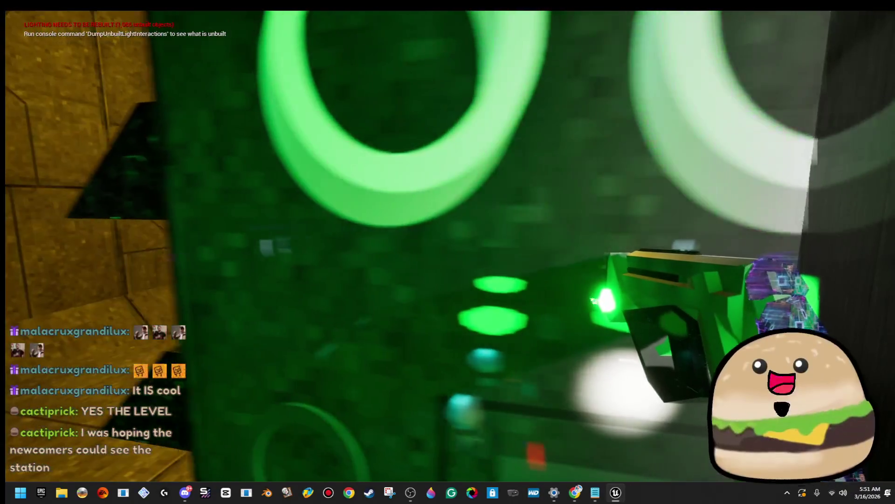
key("w")
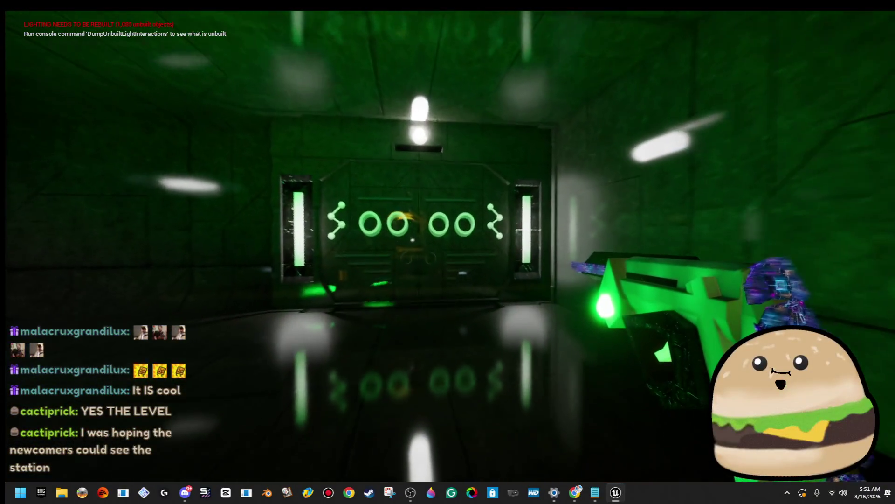
key("alt+Tab")
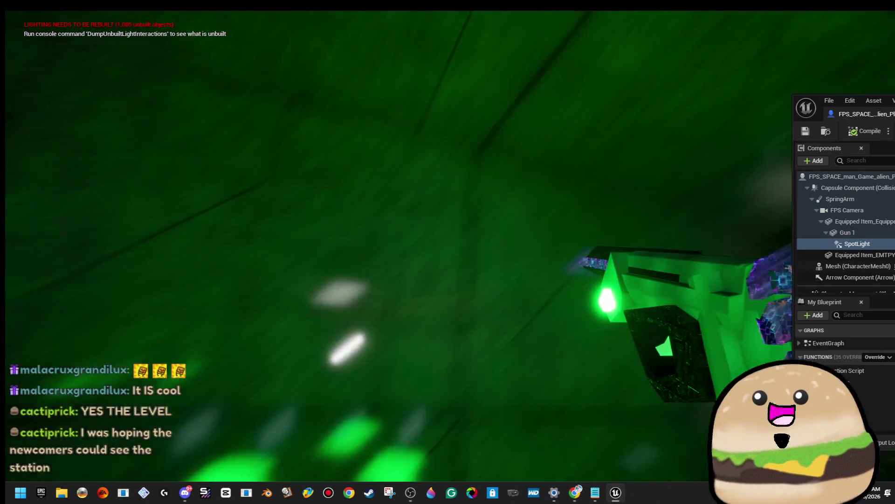
key("Escape")
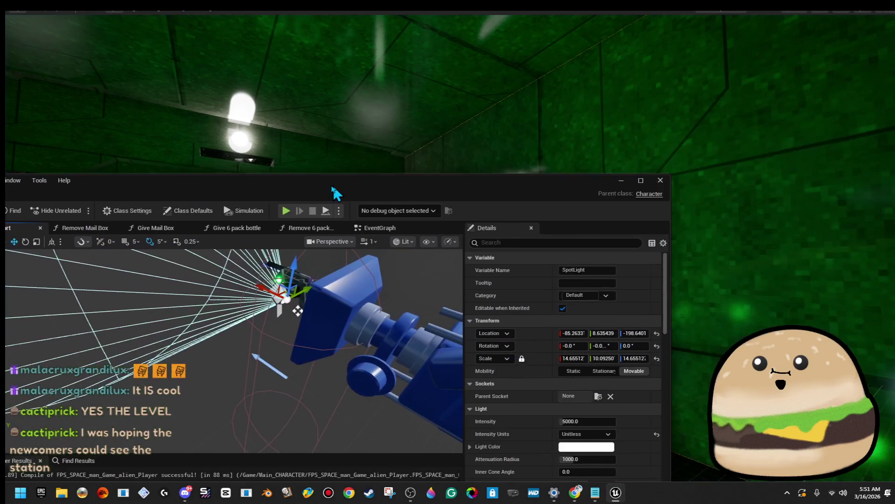
Open Gun 1's space gun mesh and set Element 1's material to M_Metal_Brushed_Nickel.
left_click_drag(340, 189, 472, 200)
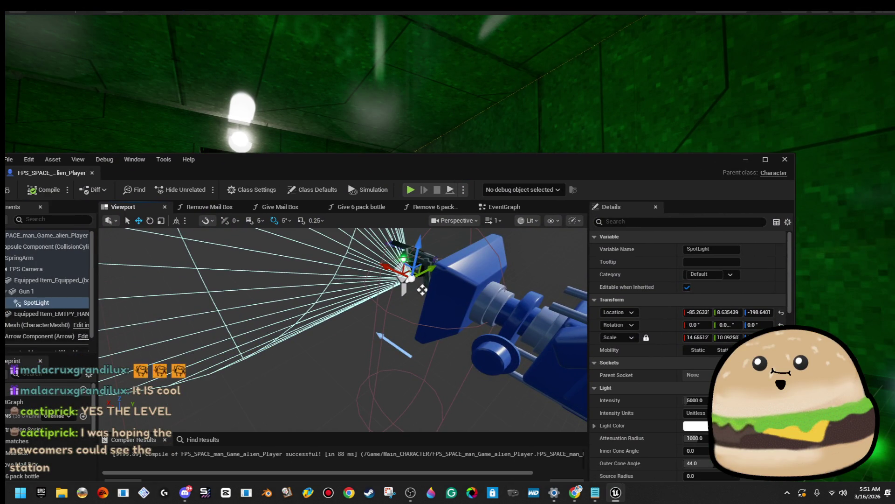
left_click(417, 261)
double_click(691, 410)
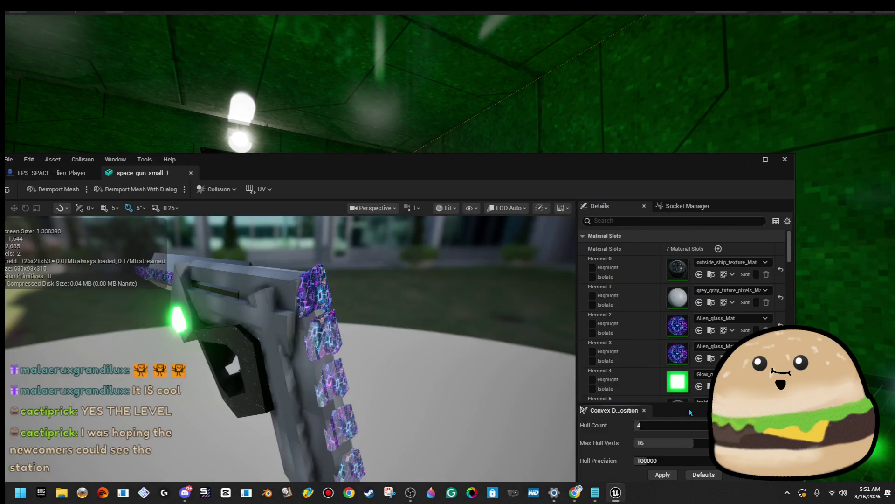
scroll(758, 275, "down", 3)
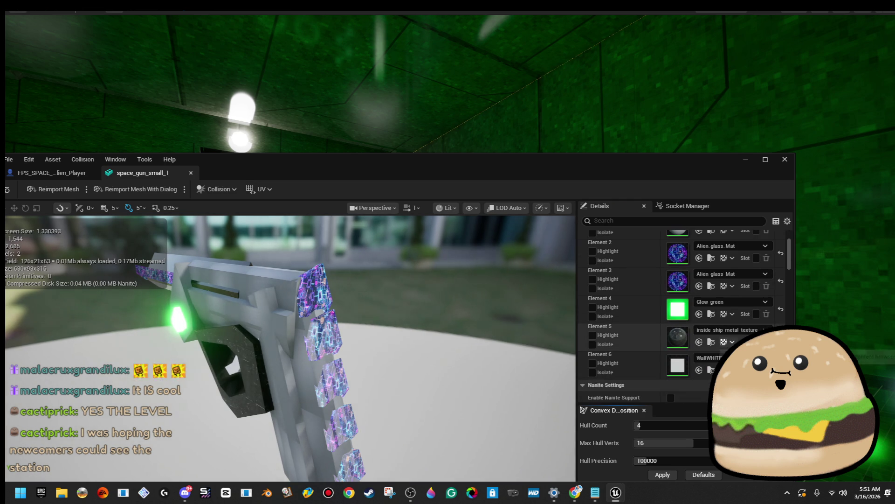
scroll(746, 322, "down", 2)
left_click(745, 316)
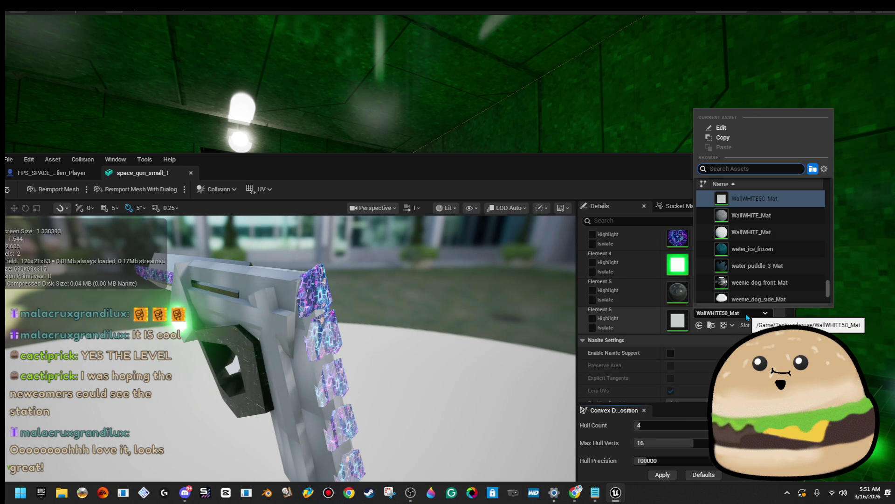
left_click(745, 316)
scroll(749, 316, "up", 5)
left_click(752, 264)
type("b")
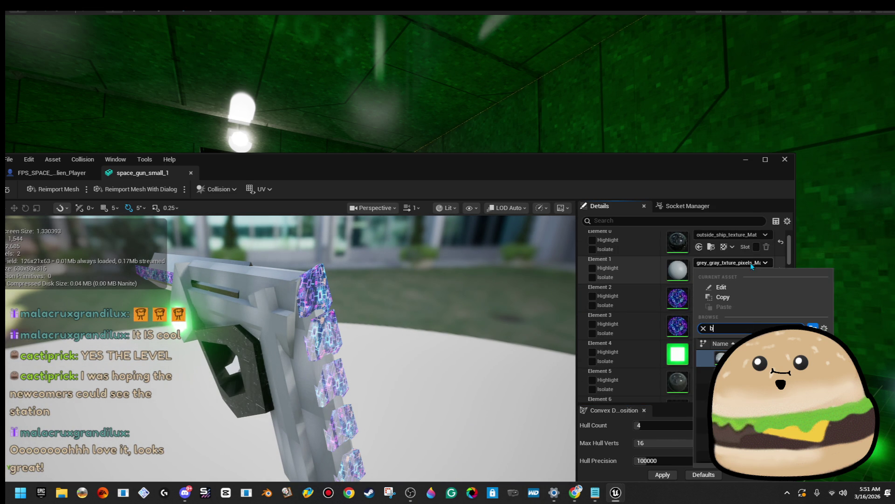
type("rushed")
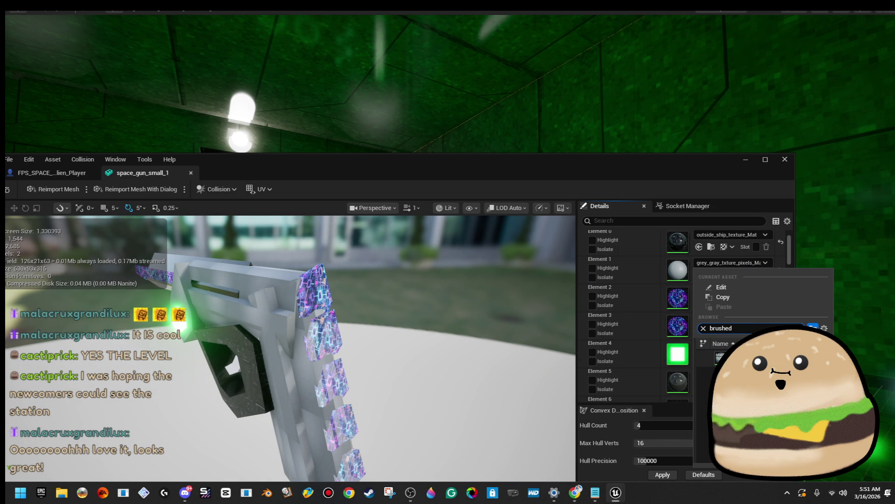
left_click(721, 358)
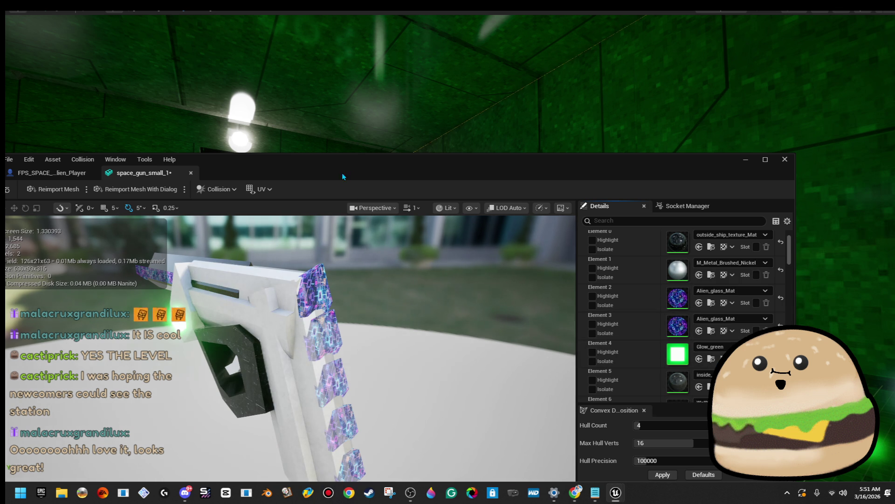
key("alt+Tab")
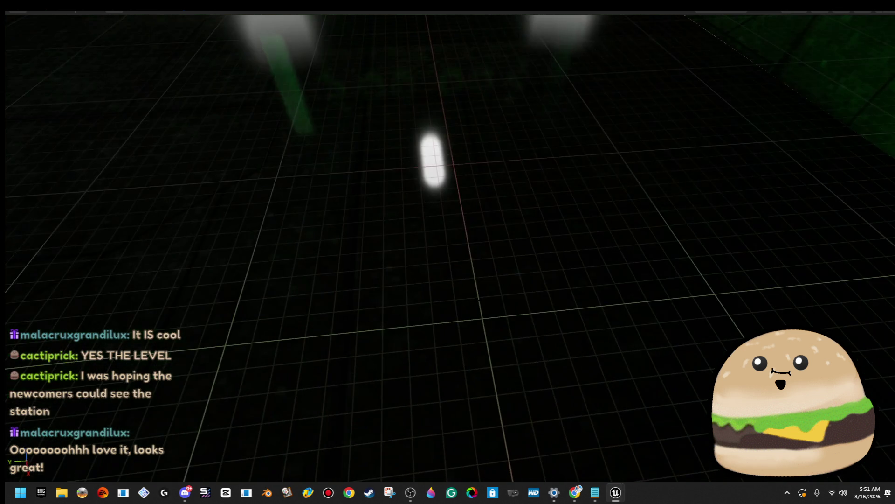
Play the level from a floor spot, then stop the session.
right_click(477, 171)
mouse_move(513, 381)
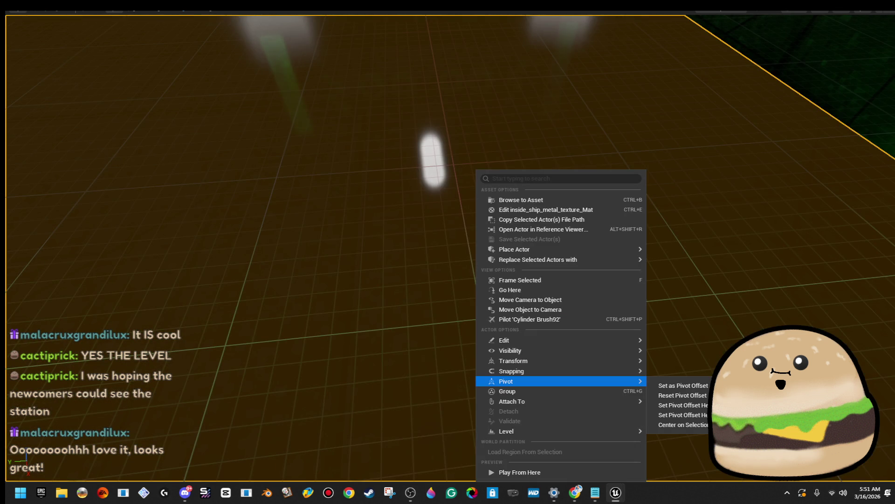
right_click(576, 269)
left_click(633, 471)
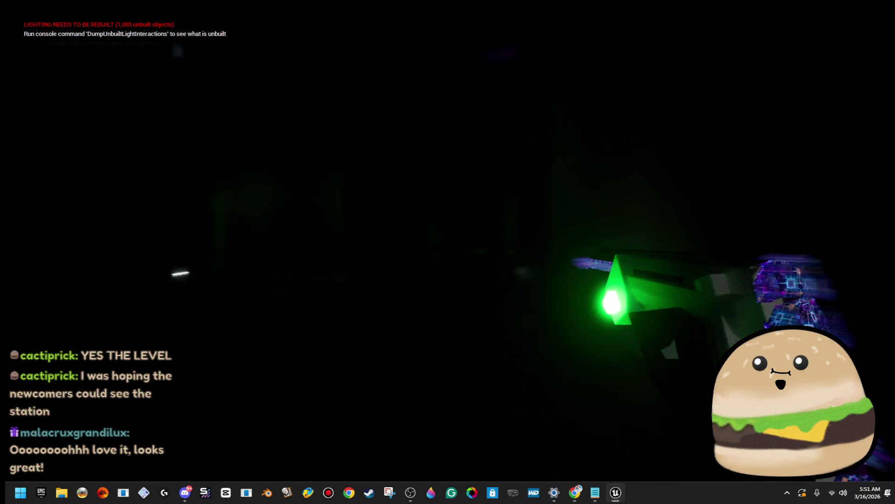
key("Escape")
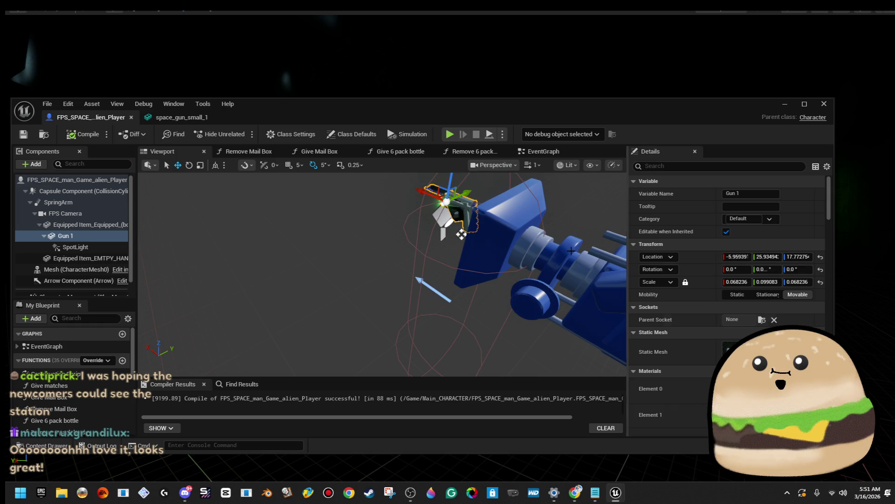
Widen the gun SpotLight's inner cone angle and adjust its attenuation radius.
left_click(86, 248)
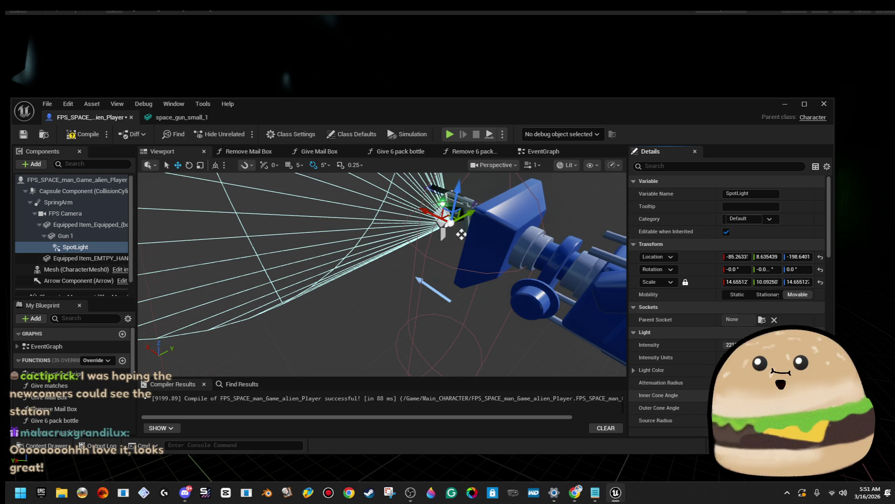
left_click_drag(728, 395, 750, 395)
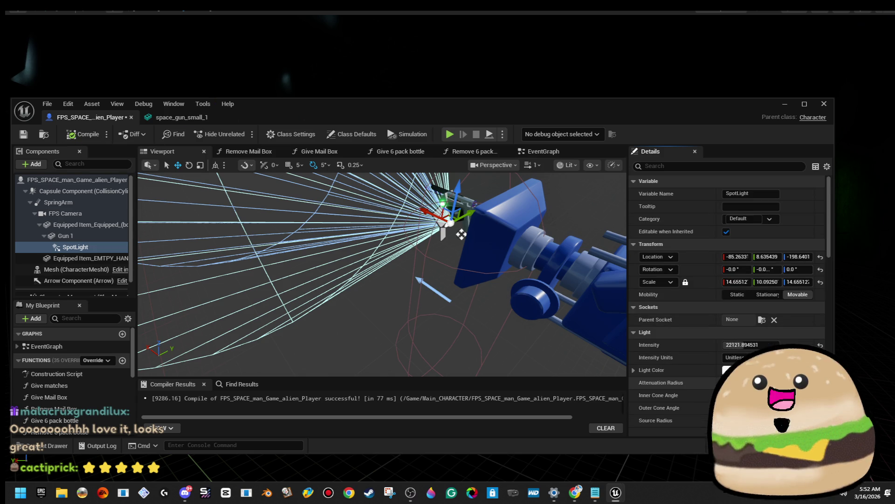
left_click_drag(732, 382, 741, 383)
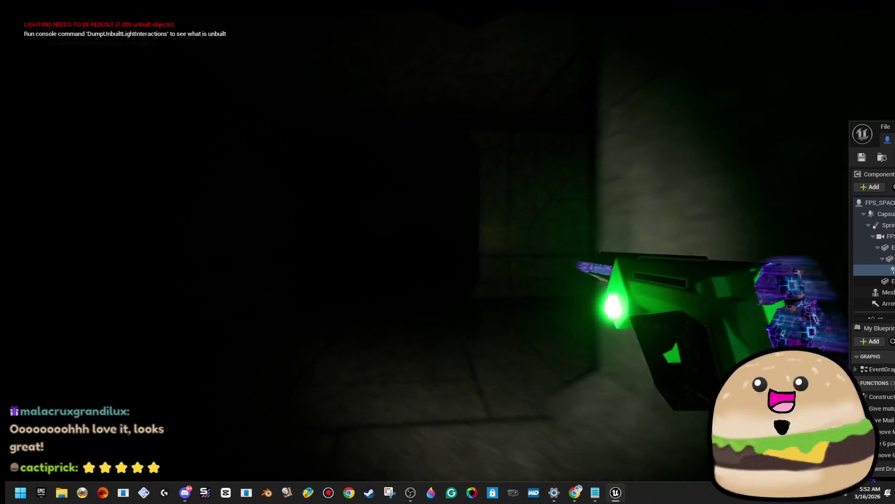
key("Escape")
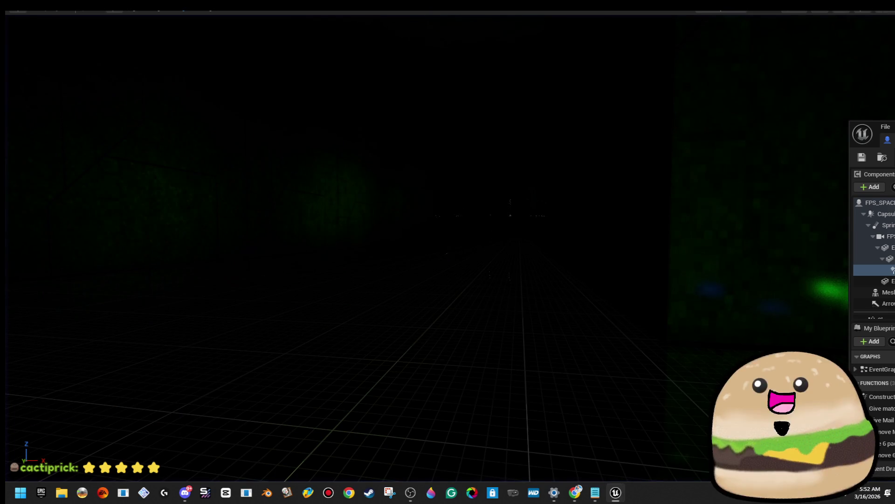
Set the gun SpotLight's Light Color to bright green in the colour picker.
double_click(734, 135)
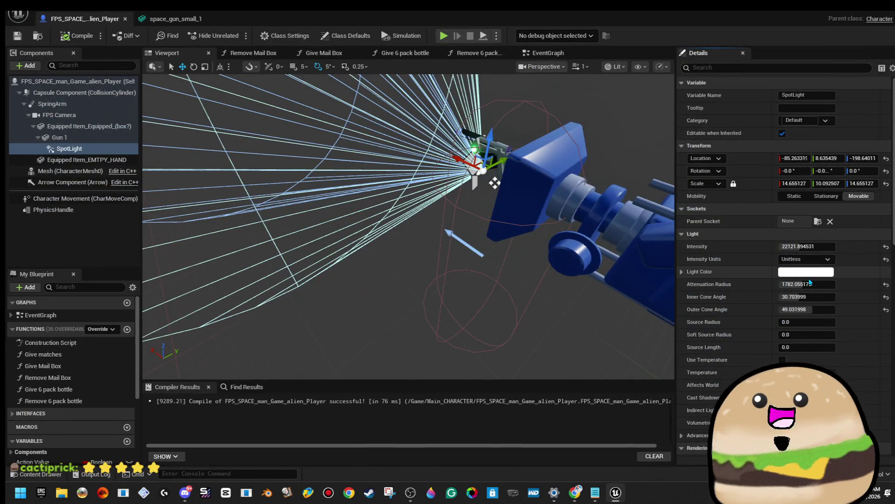
left_click(809, 275)
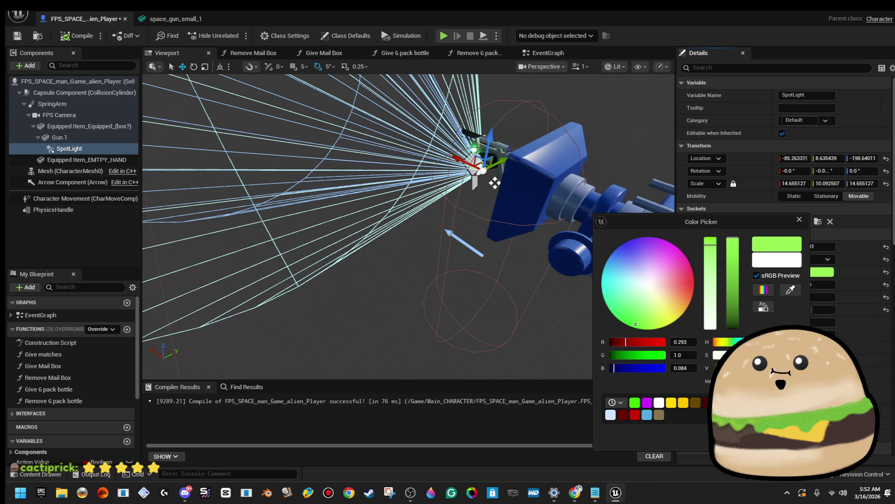
left_click(751, 439)
left_click(823, 272)
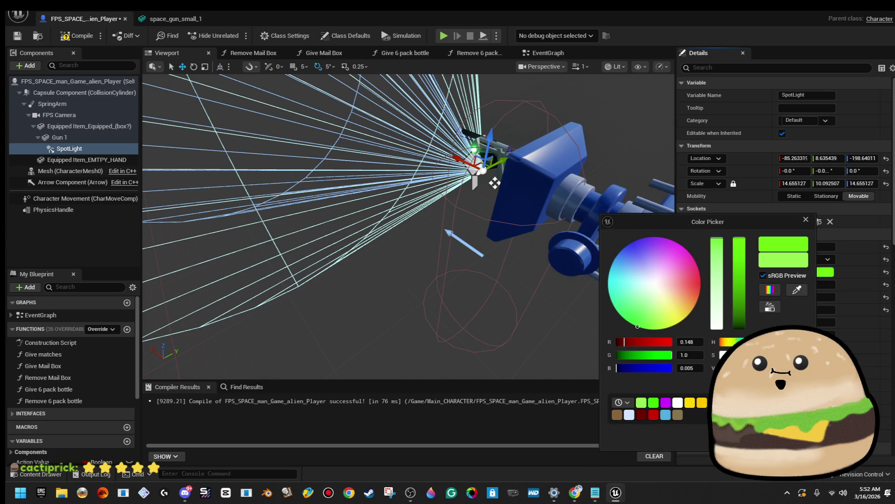
key("Escape")
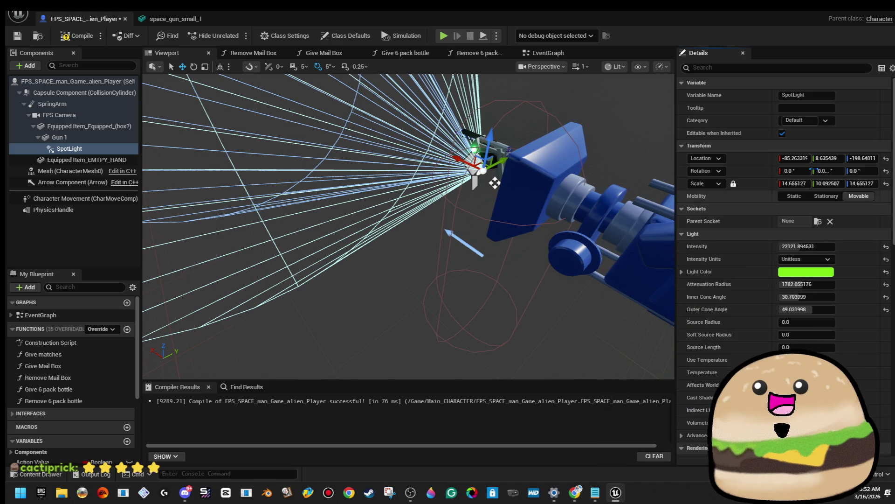
mouse_move(796, 19)
left_mouse_down()
mouse_move(797, 39)
mouse_move(658, 43)
left_mouse_up()
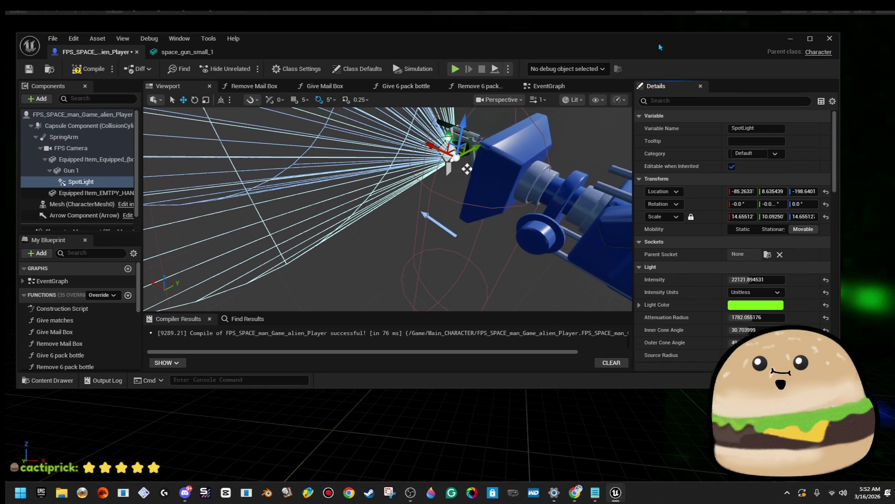
double_click(659, 43)
mouse_move(495, 183)
left_mouse_down()
mouse_move(510, 140)
mouse_move(464, 200)
left_mouse_up()
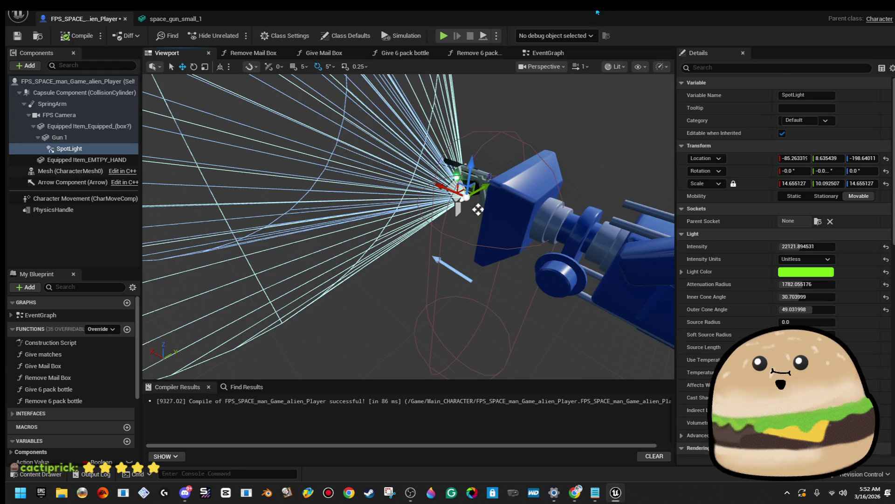
left_click_drag(73, 19, 770, 100)
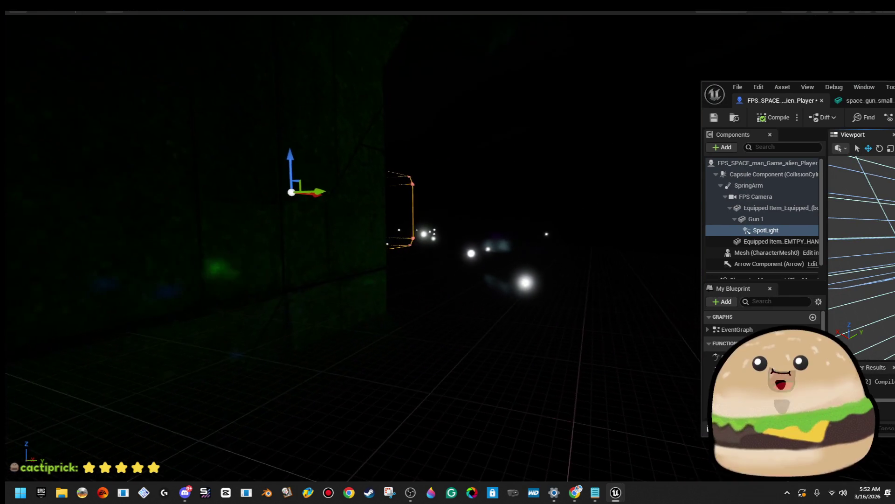
Play from the floor brush, save the player Blueprint mid-session, then stop playing.
right_click(449, 14)
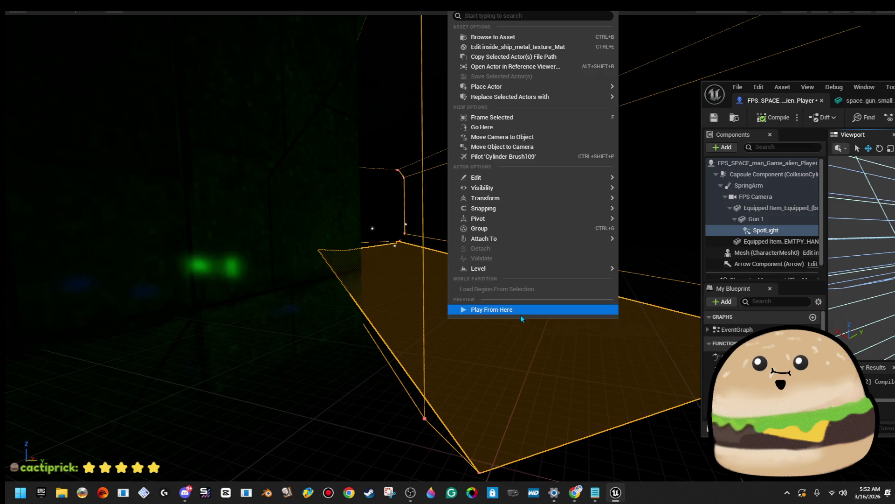
left_click(521, 313)
key("alt+Tab")
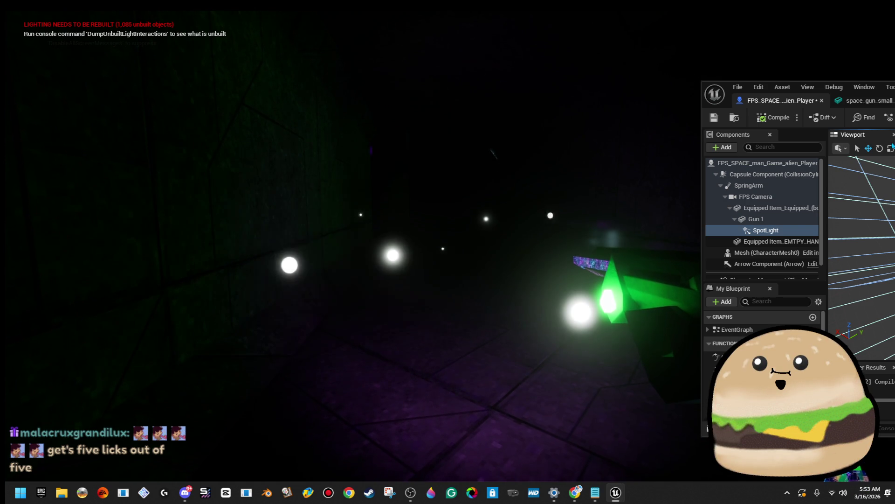
left_click(720, 119)
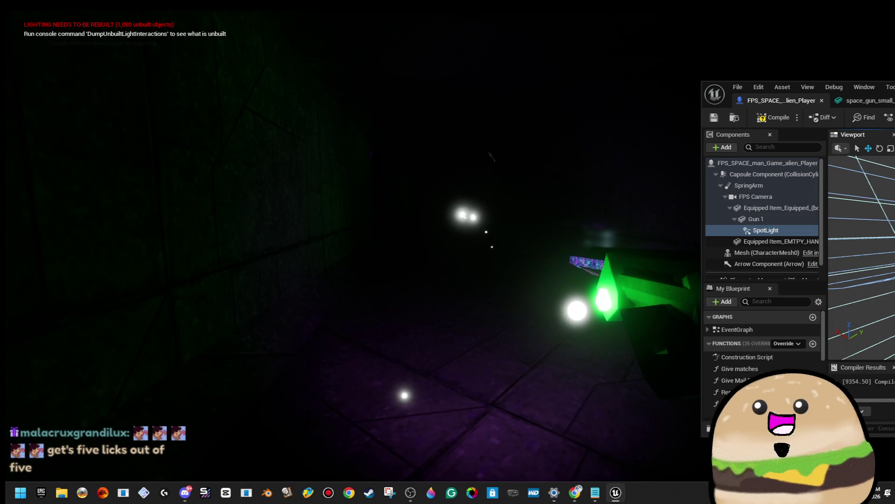
left_click(555, 208)
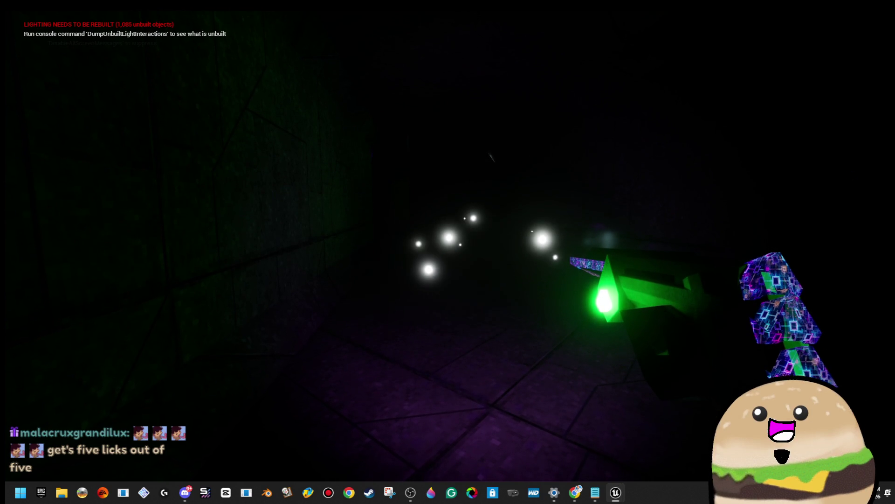
key("Escape")
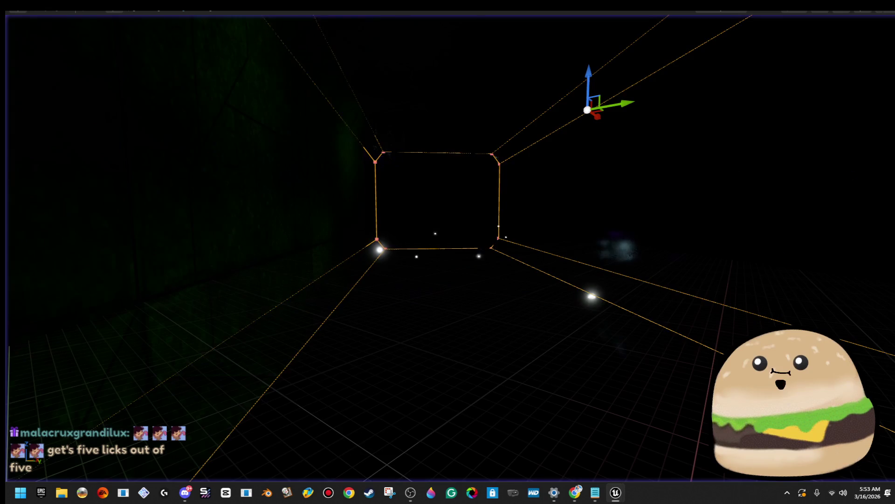
Play from the floor and walk through the dark room with the green-lit gun.
right_click(498, 359)
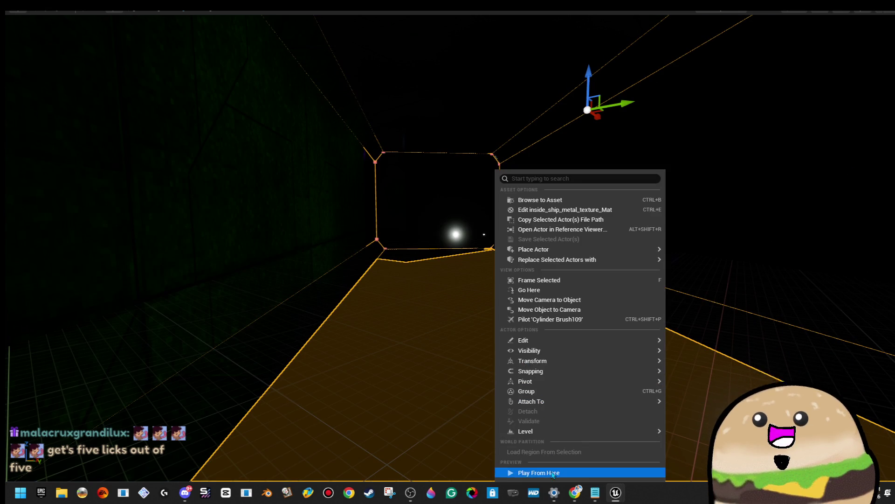
left_click(522, 472)
left_click(521, 358)
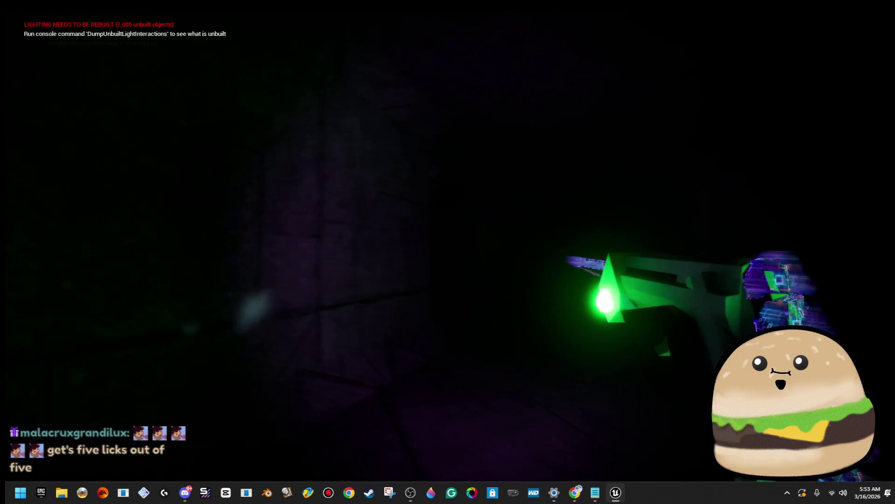
key("w")
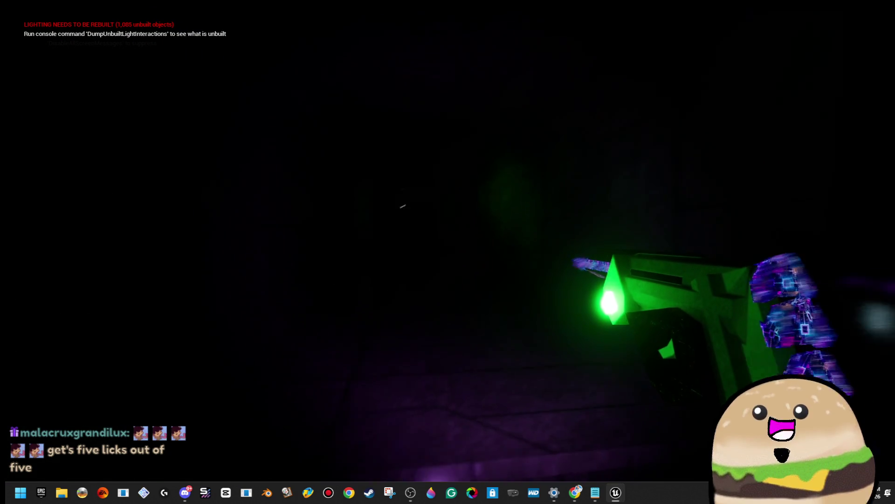
key("w")
key("w")
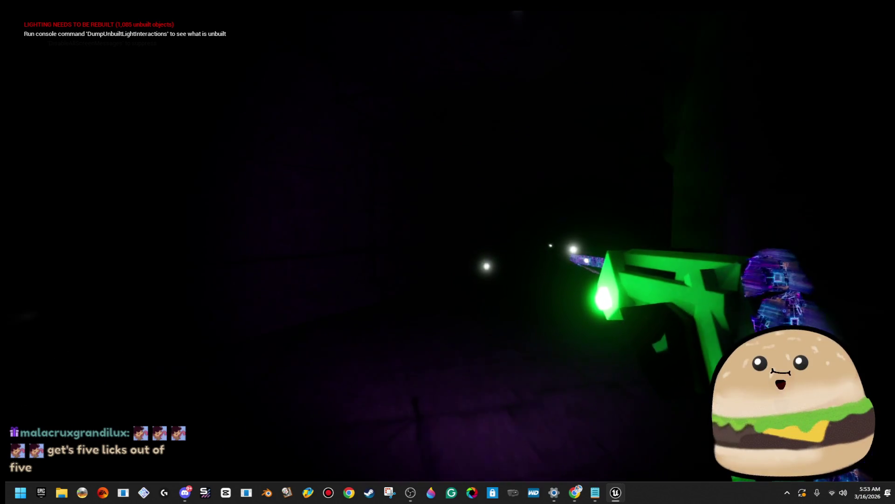
key("w")
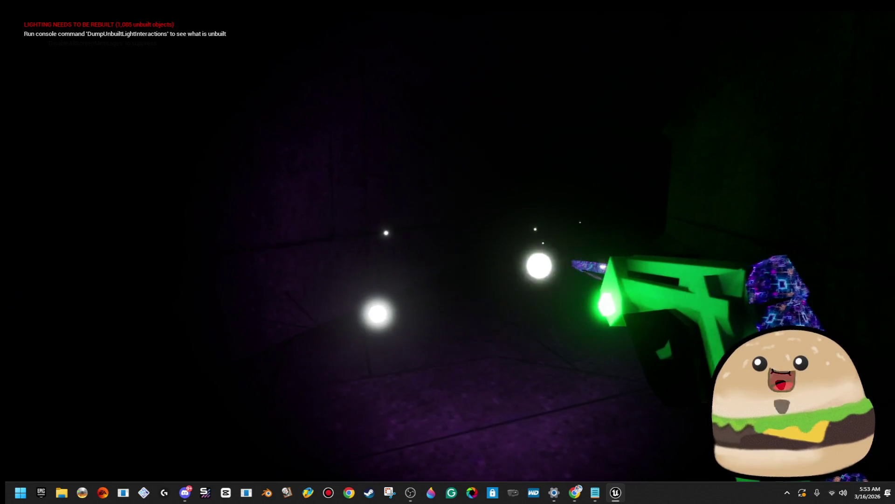
Bring the player Blueprint editor back over the game, shift it left, then minimize it.
key("alt+Tab")
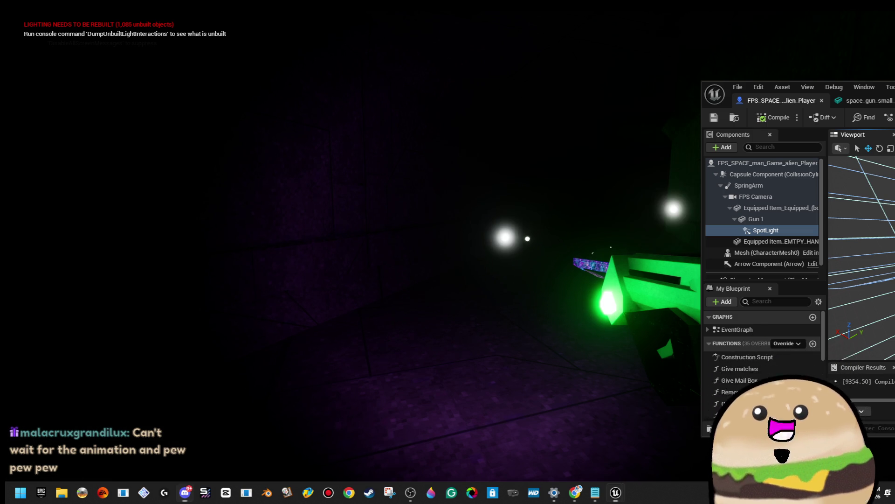
left_click_drag(715, 94, 331, 129)
left_click_drag(700, 120, 232, 113)
left_click(624, 114)
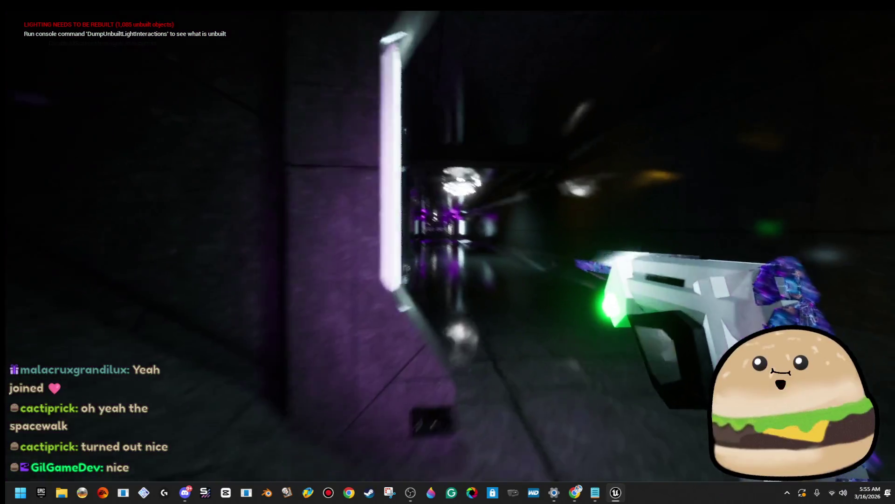
Stop the play session and restore the editor panels around the level view.
key("Escape")
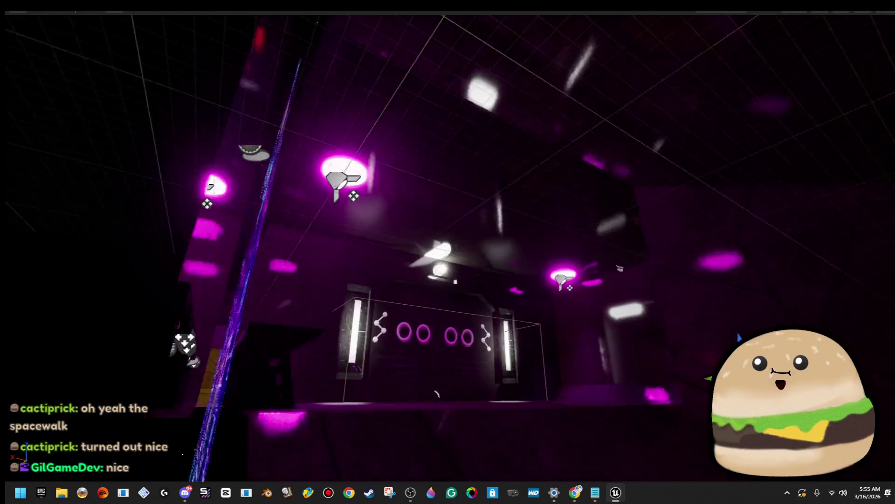
key("F11")
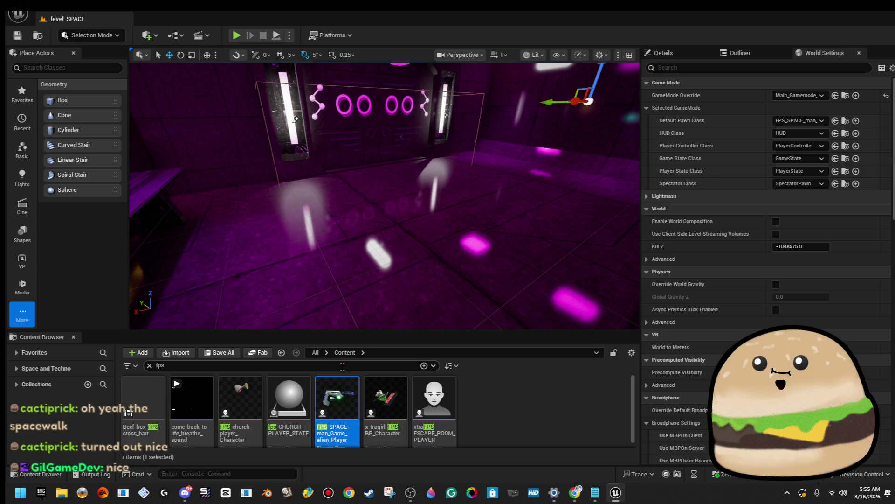
Find space_health_spinning by searching 'health' and show it in its content folder.
type("health")
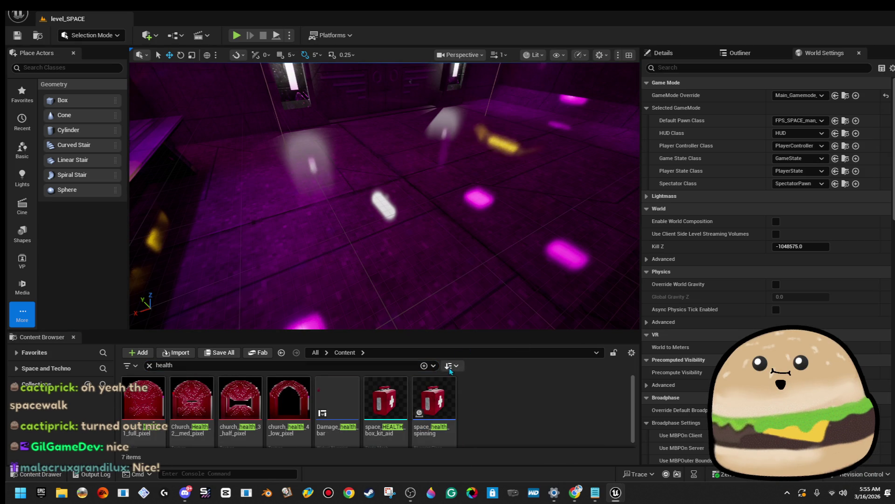
right_click(446, 402)
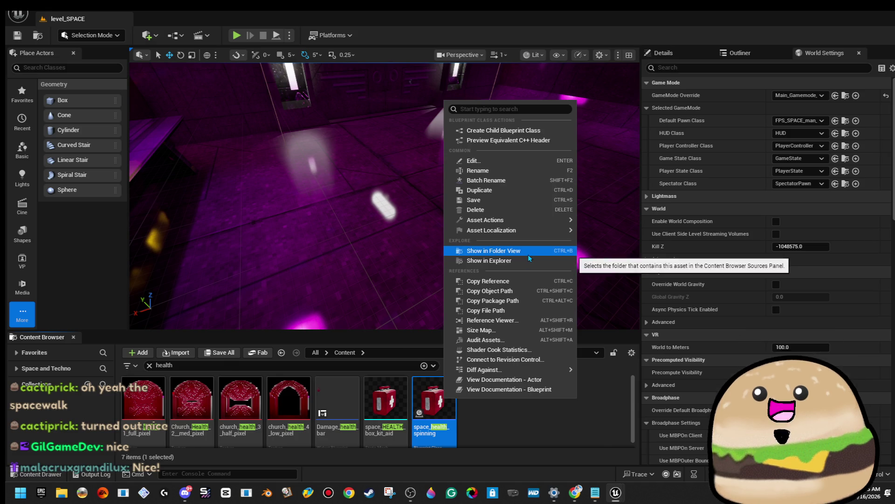
left_click(528, 251)
Duplicate space_health_spinning as Gun_small_1_spinning_ACTOR and open it for editing.
right_click(245, 386)
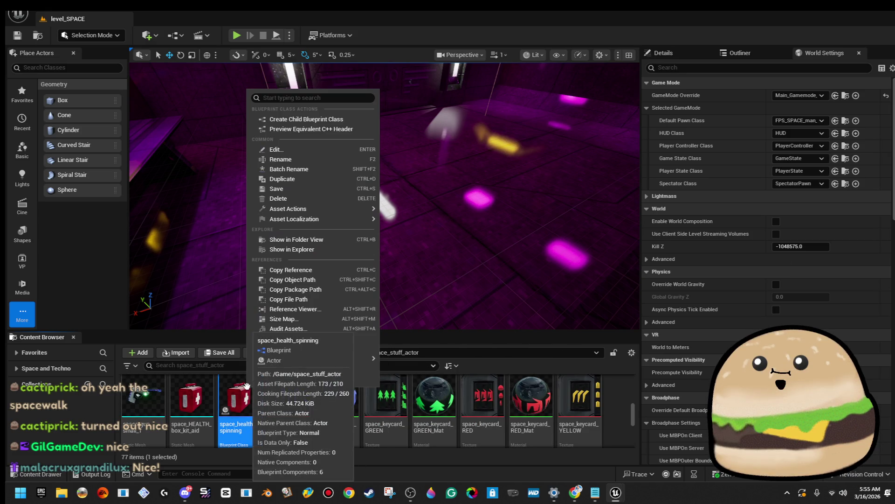
mouse_move(336, 225)
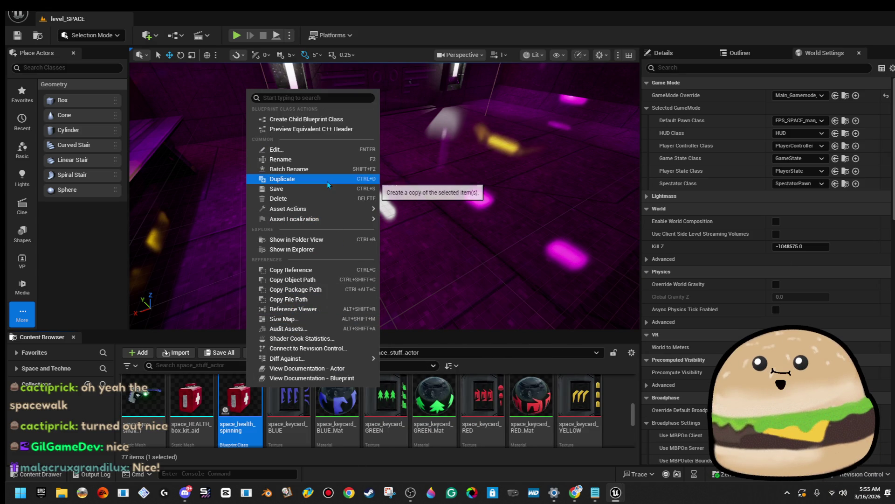
left_click(327, 178)
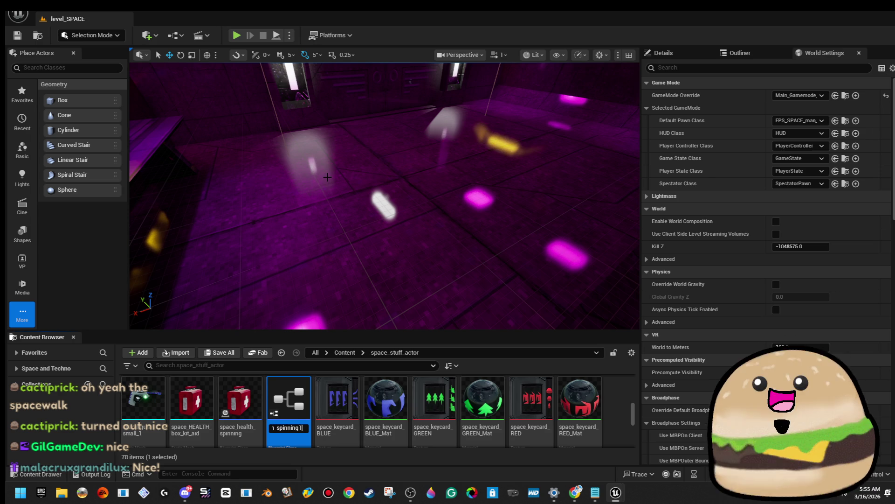
key("BackSpace")
key("BackSpace")
key("BackSpace")
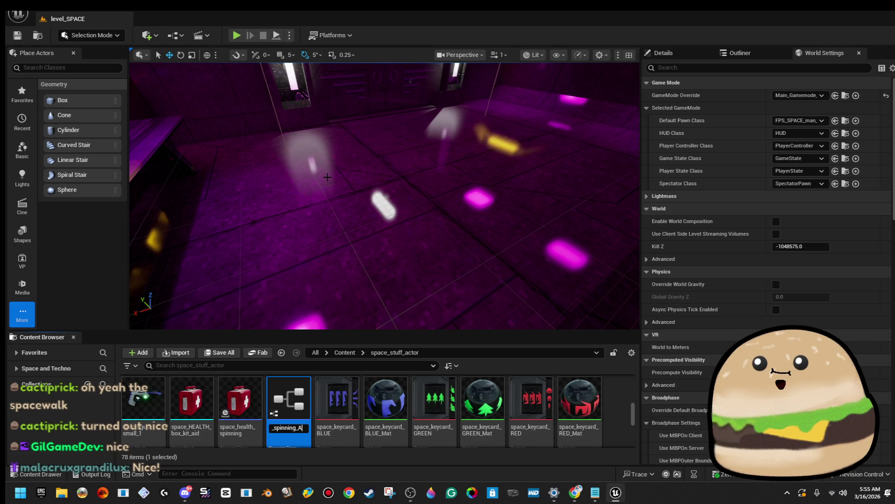
key("Return")
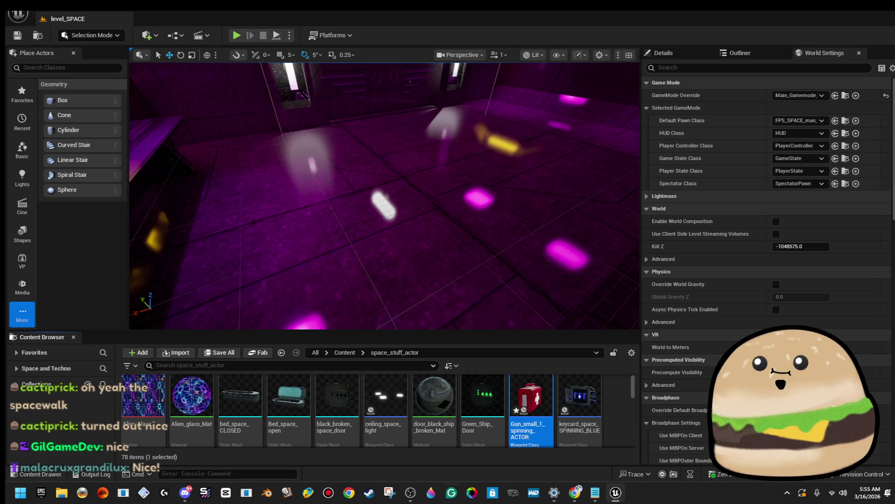
double_click(532, 396)
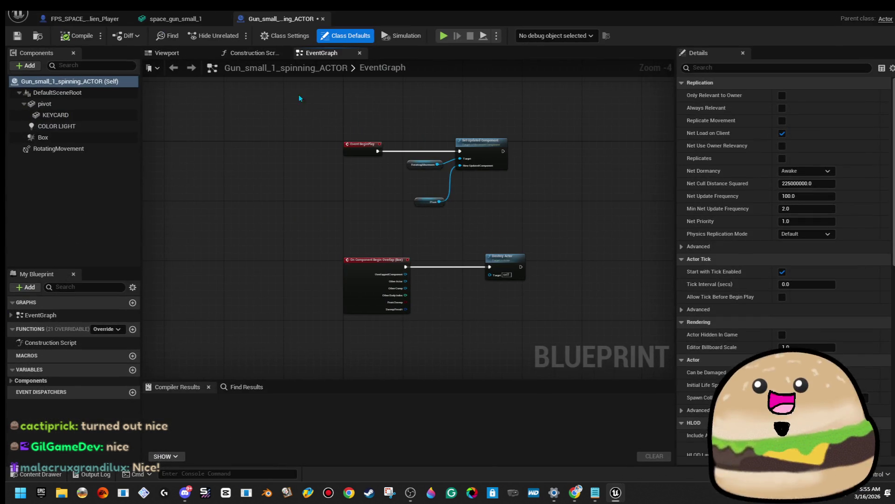
Swap the KEYCARD mesh to space_gun_small_1, shrink it, and enlarge the Box around it.
scroll(449, 139, "up", 4)
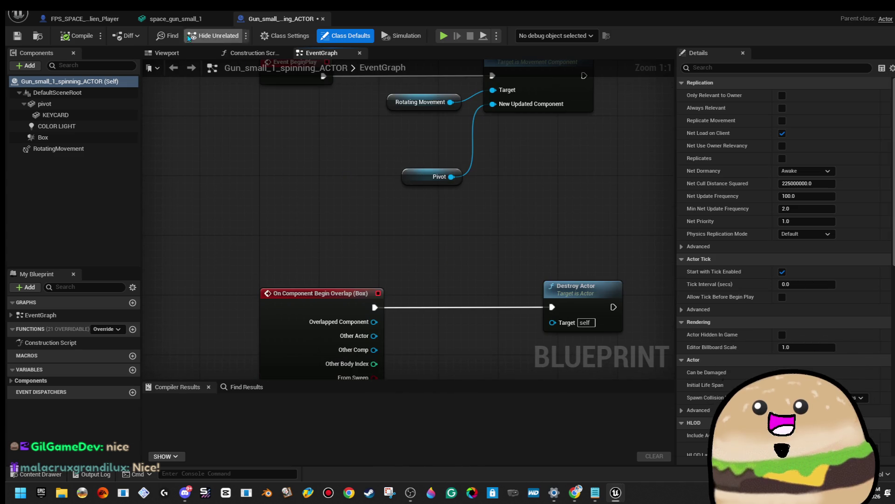
left_click(168, 53)
left_click(429, 235)
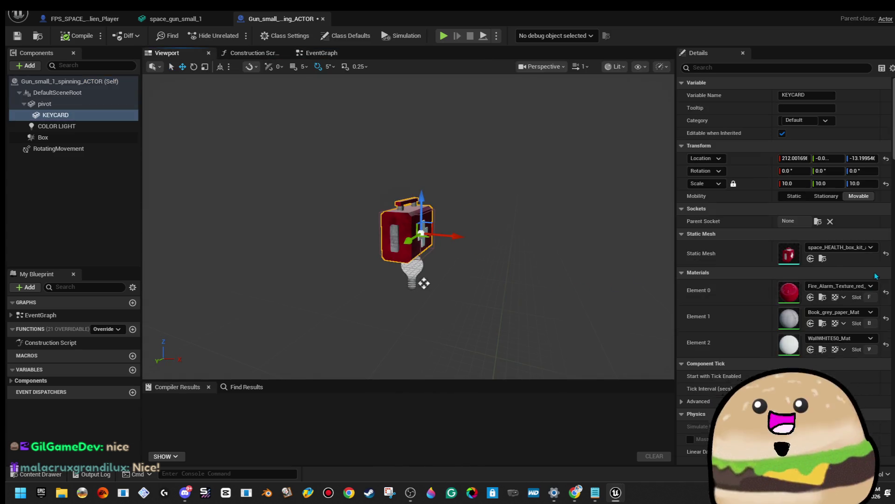
left_click(848, 248)
type("gun")
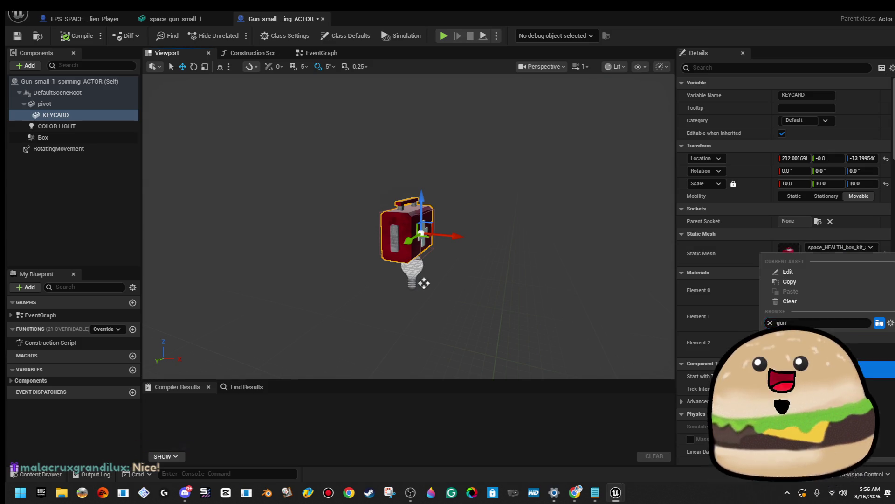
key("Return")
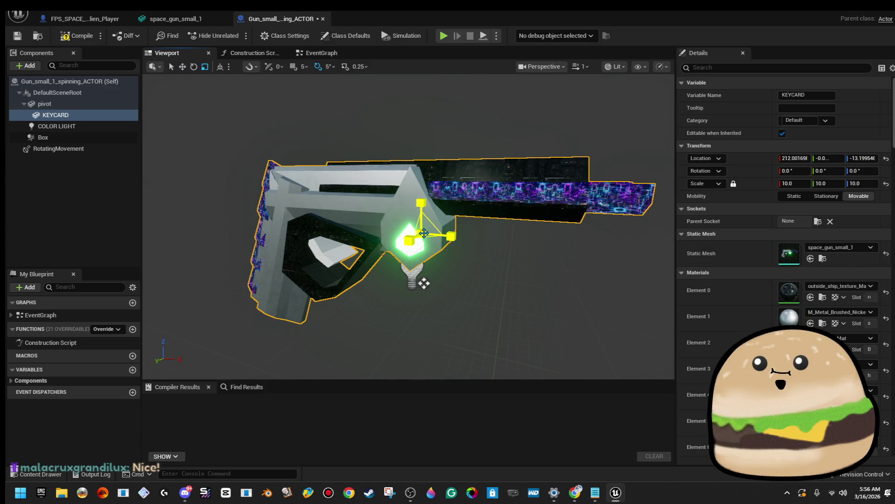
left_click_drag(421, 232, 421, 232)
left_click_drag(424, 283, 423, 283)
scroll(423, 282, "up", 6)
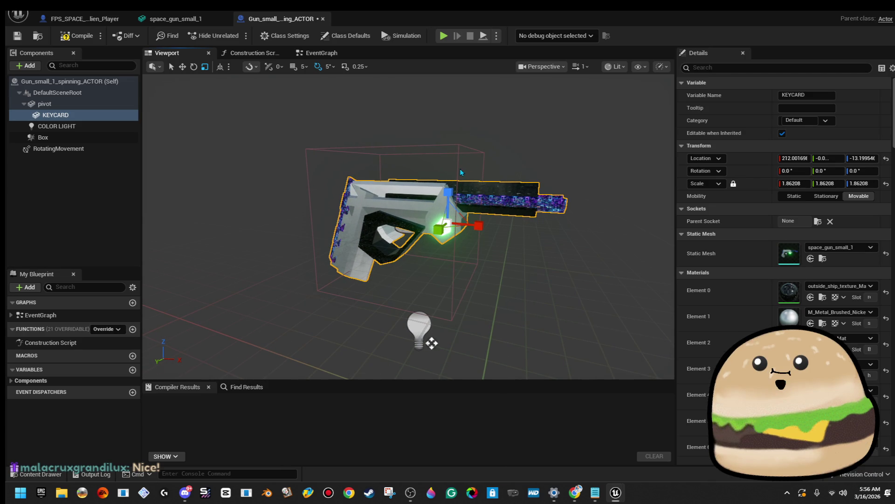
left_click(459, 172)
left_click_drag(407, 216, 427, 204)
Make the COLOR LIGHT purple and compile the blueprint.
scroll(454, 194, "down", 4)
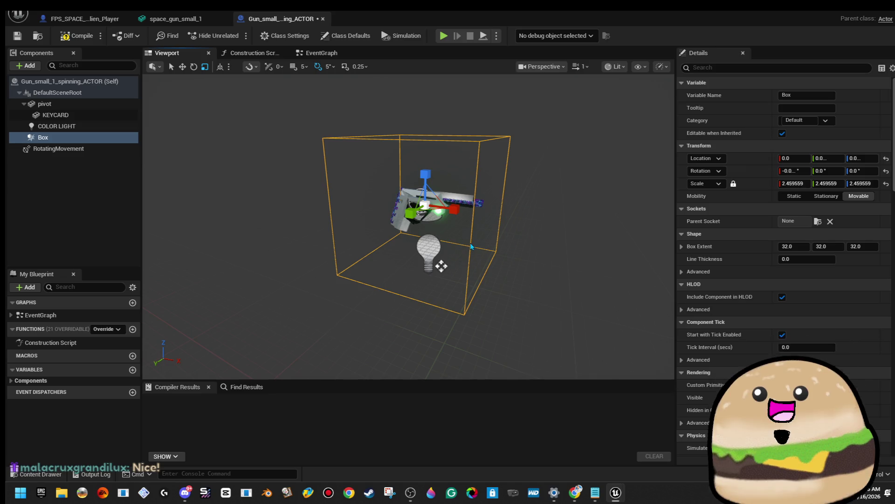
left_click(442, 266)
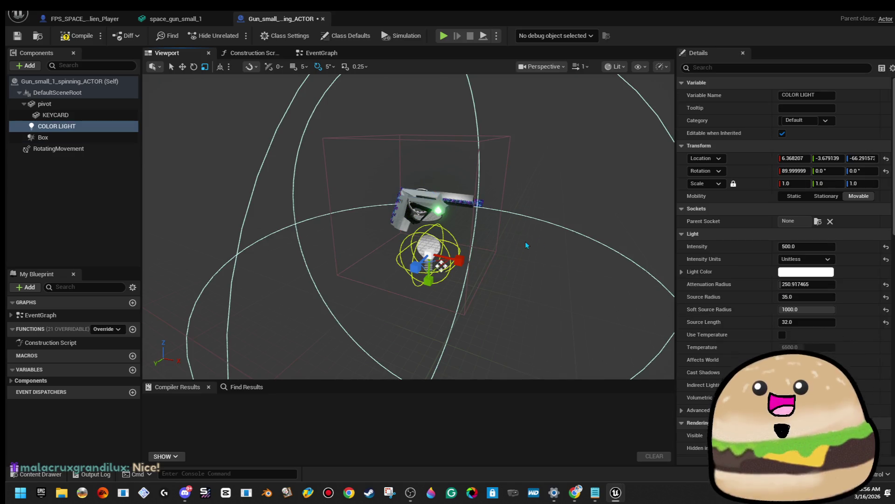
left_click(823, 276)
left_click_drag(658, 283, 659, 236)
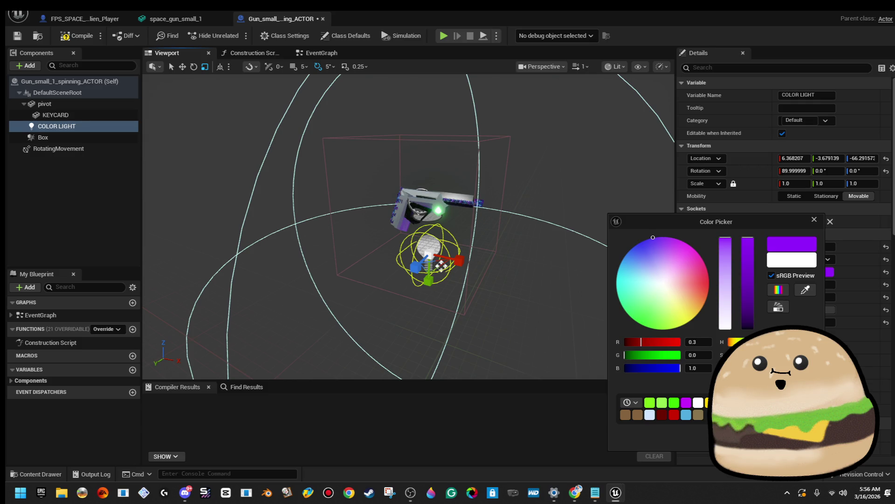
left_click(814, 219)
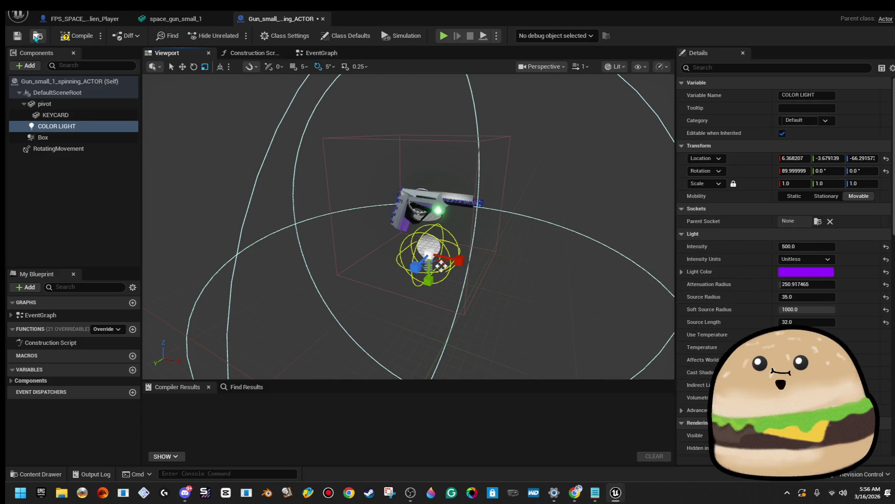
left_click(75, 36)
Place Gun_small_1_spinning_ACTOR in the level_SPACE room and focus the view on it.
key("alt+Tab")
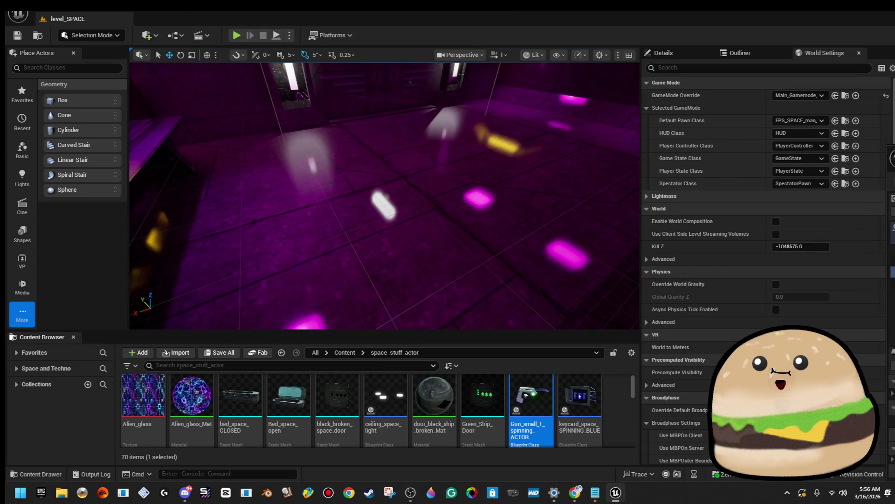
left_click_drag(531, 396, 380, 149)
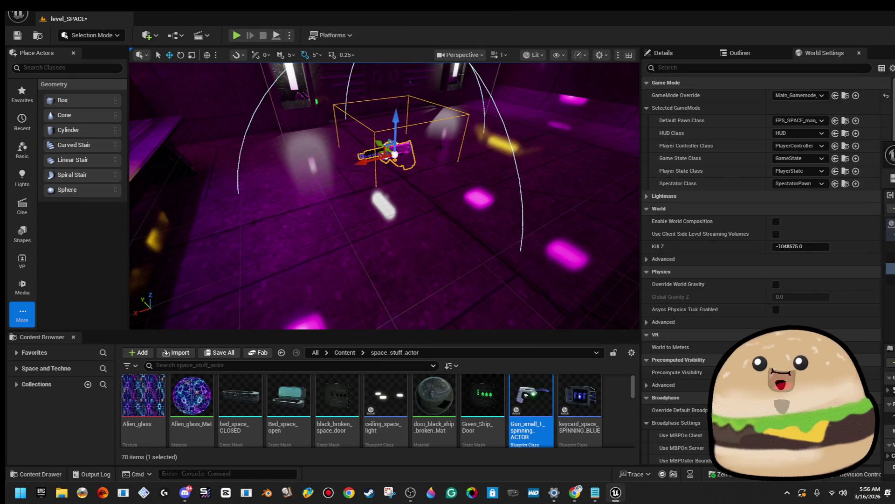
key("f")
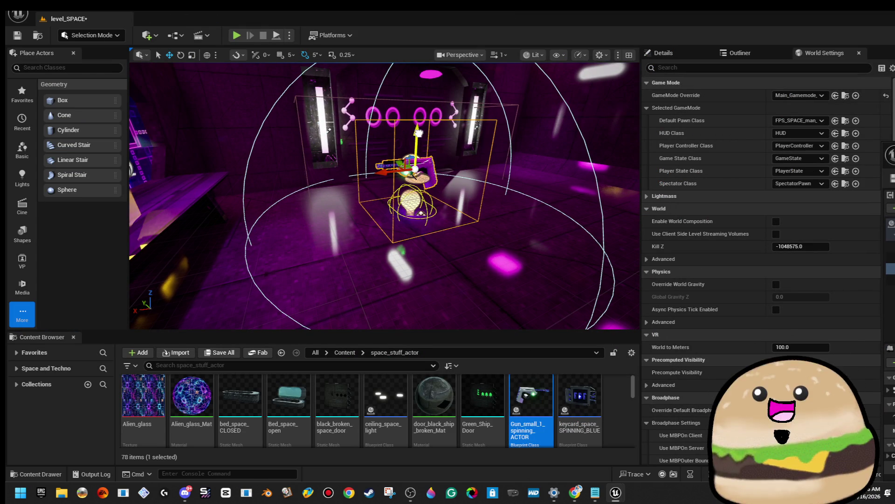